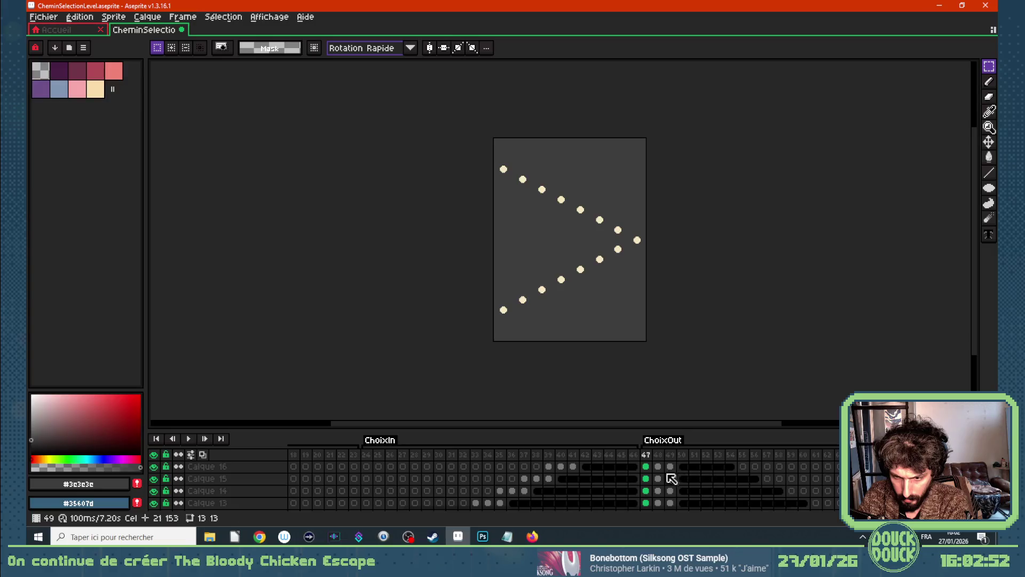
Try copying the top four layers' frame 50–54 cels to frames 54–58, then undo it.
{"action": "key", "text": "Right"}
{"action": "key", "text": "Right"}
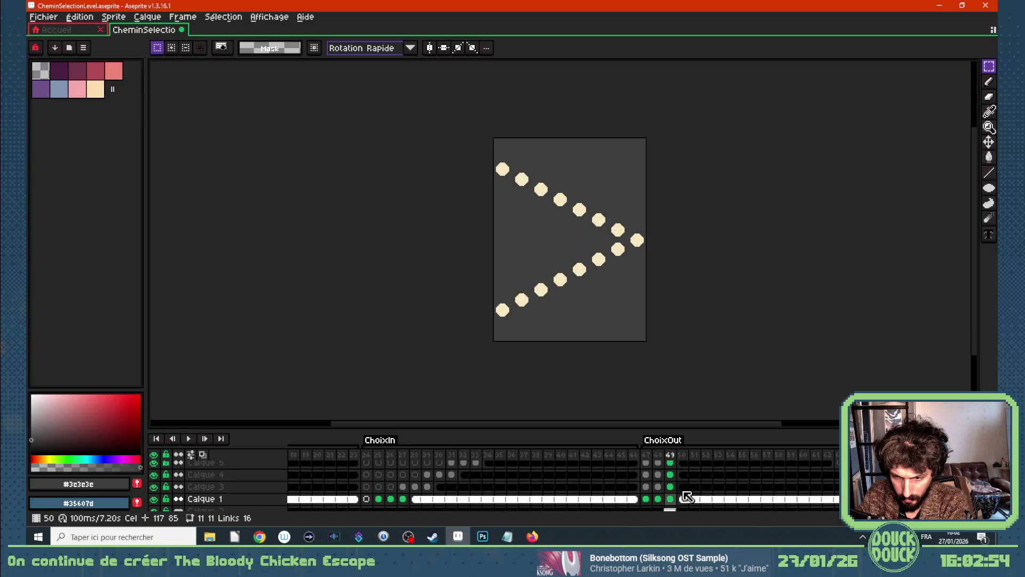
{"action": "scroll", "coordinate": [687, 497], "scroll_direction": "up", "scroll_amount": 4}
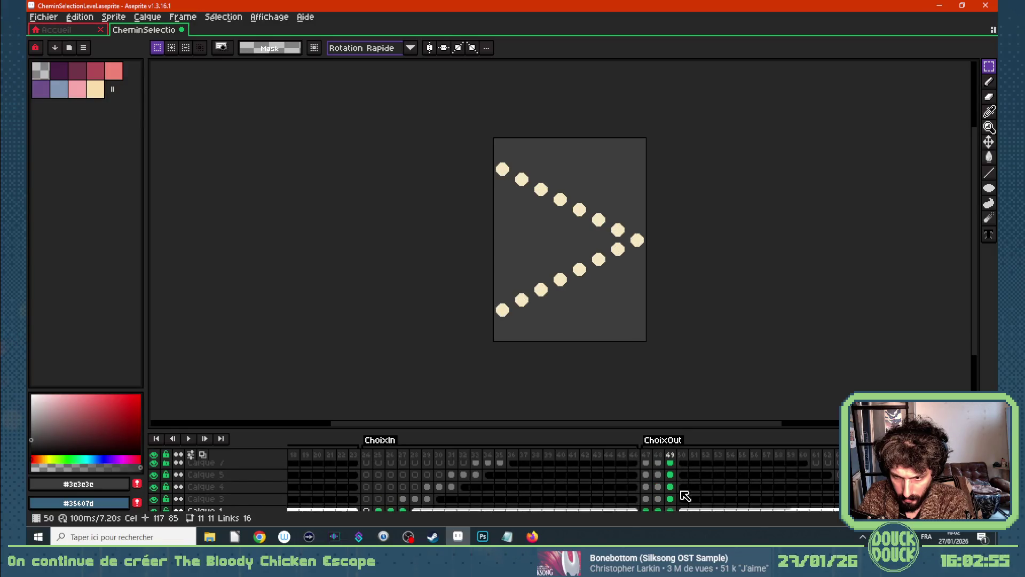
{"action": "left_click", "coordinate": [649, 467]}
{"action": "left_click", "coordinate": [688, 466]}
{"action": "mouse_move", "coordinate": [690, 470]}
{"action": "left_mouse_down"}
{"action": "mouse_move", "coordinate": [737, 470]}
{"action": "mouse_move", "coordinate": [733, 502]}
{"action": "left_mouse_up"}
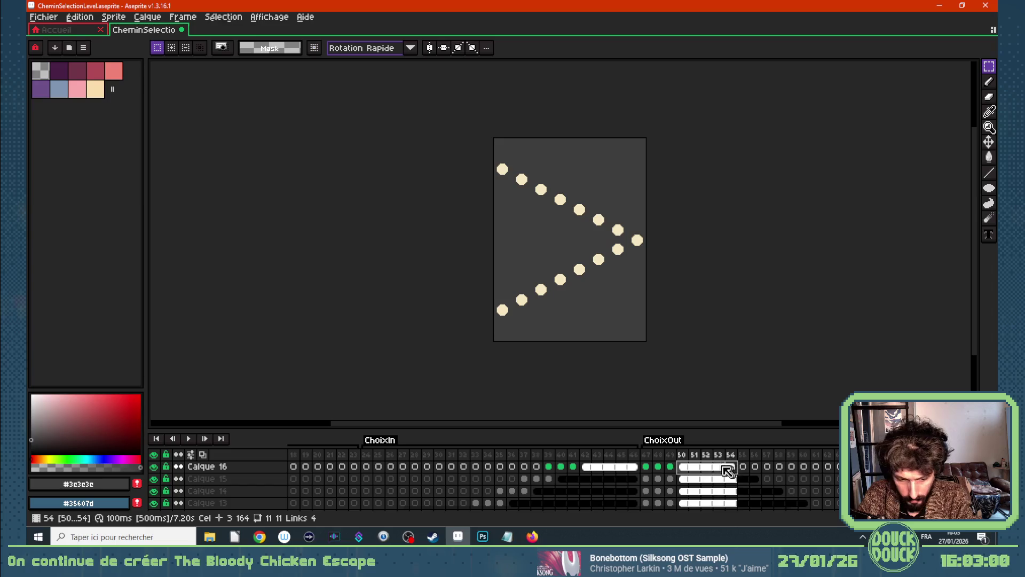
{"action": "left_click_drag", "start_coordinate": [689, 474], "coordinate": [750, 475]}
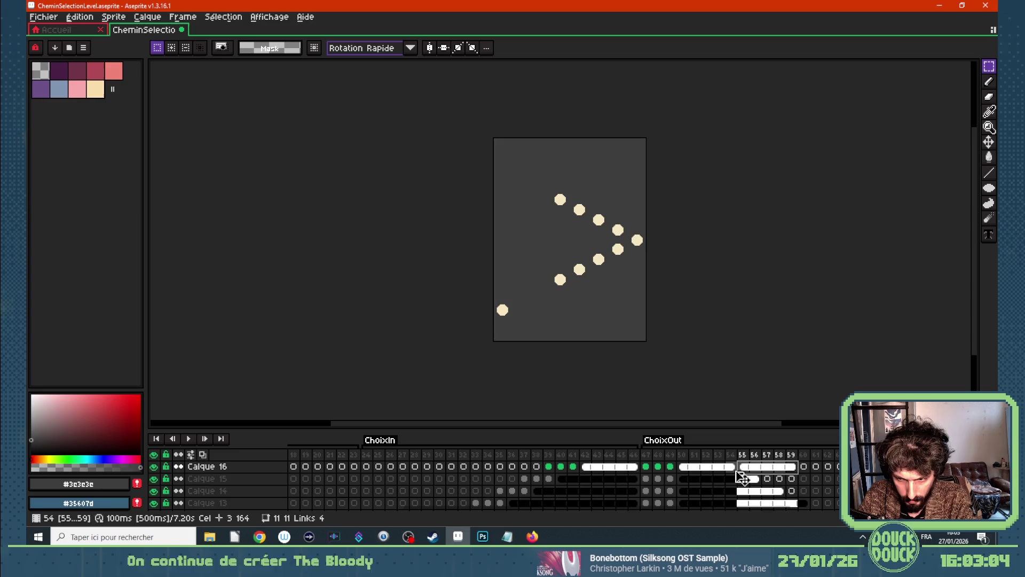
{"action": "left_click_drag", "start_coordinate": [741, 474], "coordinate": [729, 474]}
{"action": "key", "text": "ctrl+z"}
{"action": "key", "text": "ctrl+z"}
Make Calque 16 continuous, copy its cels to frames 55–59, and undo a trial Calque 15 move.
{"action": "left_click", "coordinate": [179, 467]}
{"action": "left_click_drag", "start_coordinate": [684, 468], "coordinate": [901, 468]}
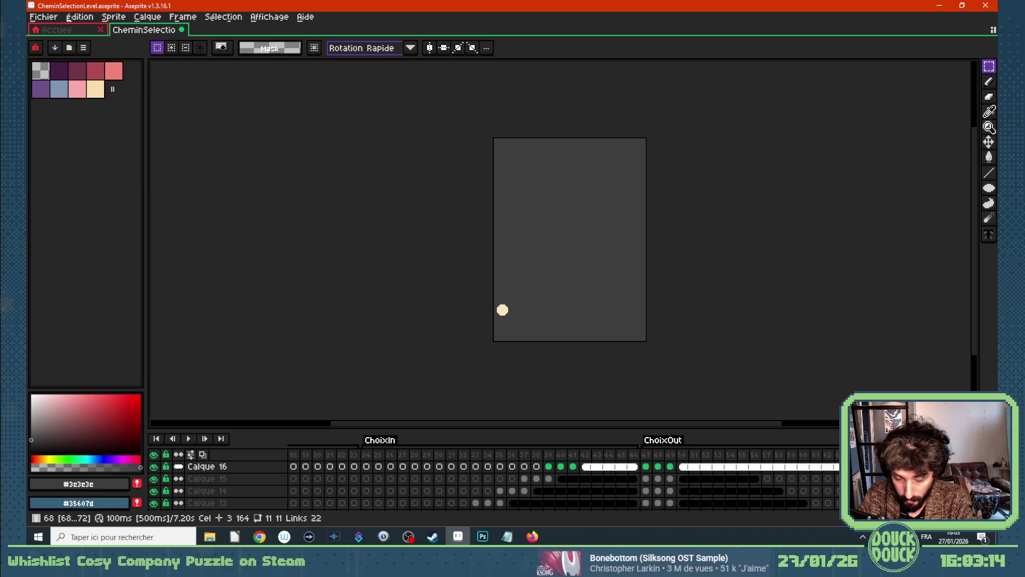
{"action": "key", "text": "Left"}
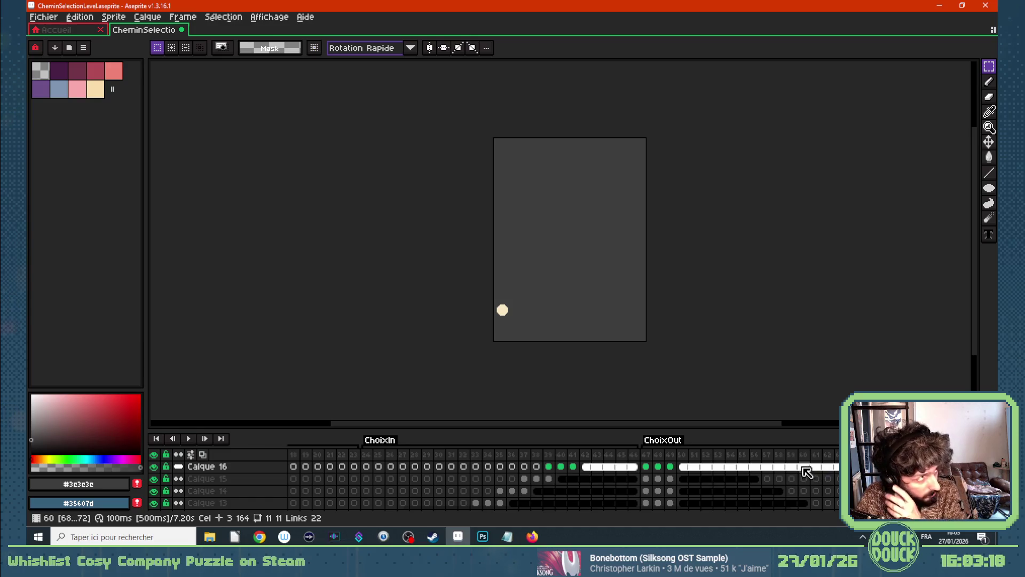
{"action": "left_click_drag", "start_coordinate": [647, 479], "coordinate": [759, 481]}
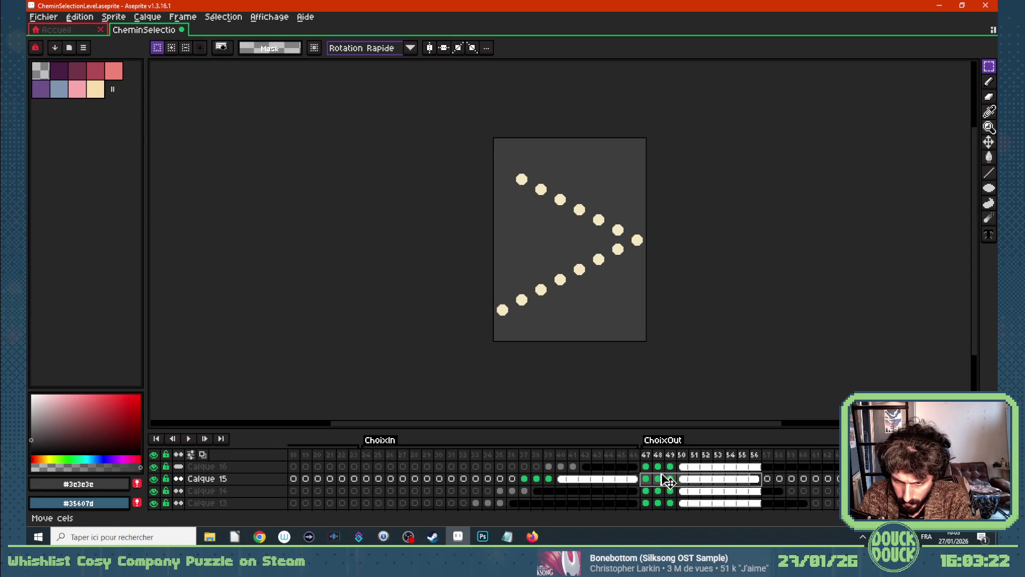
{"action": "left_click_drag", "start_coordinate": [684, 479], "coordinate": [787, 483]}
{"action": "key", "text": "ctrl+z"}
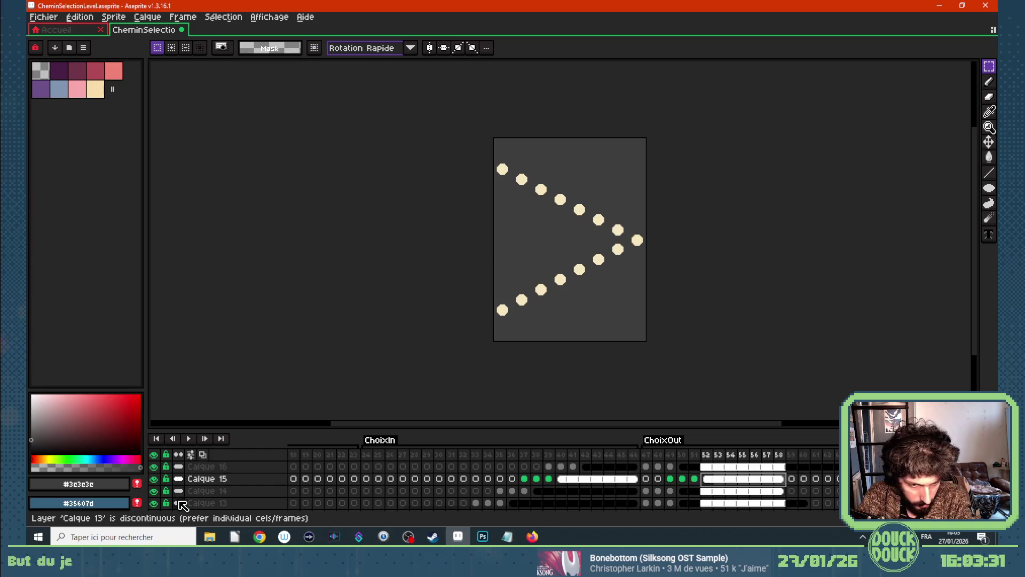
Make Calque 9, Calque 8 and Calque 7 continuous layers.
{"action": "scroll", "coordinate": [181, 505], "scroll_direction": "down", "scroll_amount": 2}
{"action": "scroll", "coordinate": [181, 505], "scroll_direction": "up", "scroll_amount": 1}
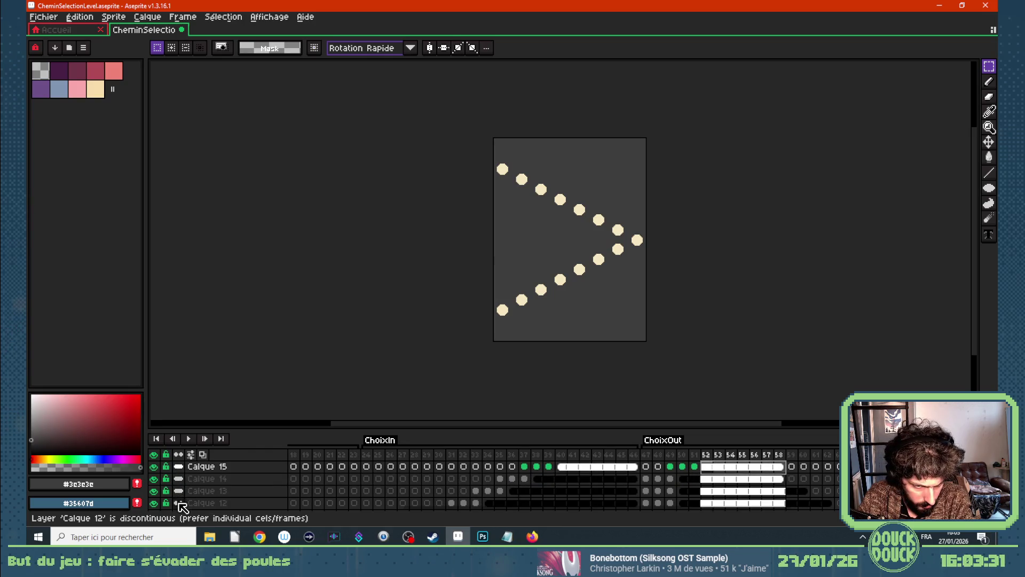
{"action": "scroll", "coordinate": [182, 505], "scroll_direction": "down", "scroll_amount": 4}
{"action": "left_click", "coordinate": [181, 491]}
{"action": "left_click", "coordinate": [180, 503]}
{"action": "scroll", "coordinate": [183, 505], "scroll_direction": "down", "scroll_amount": 1}
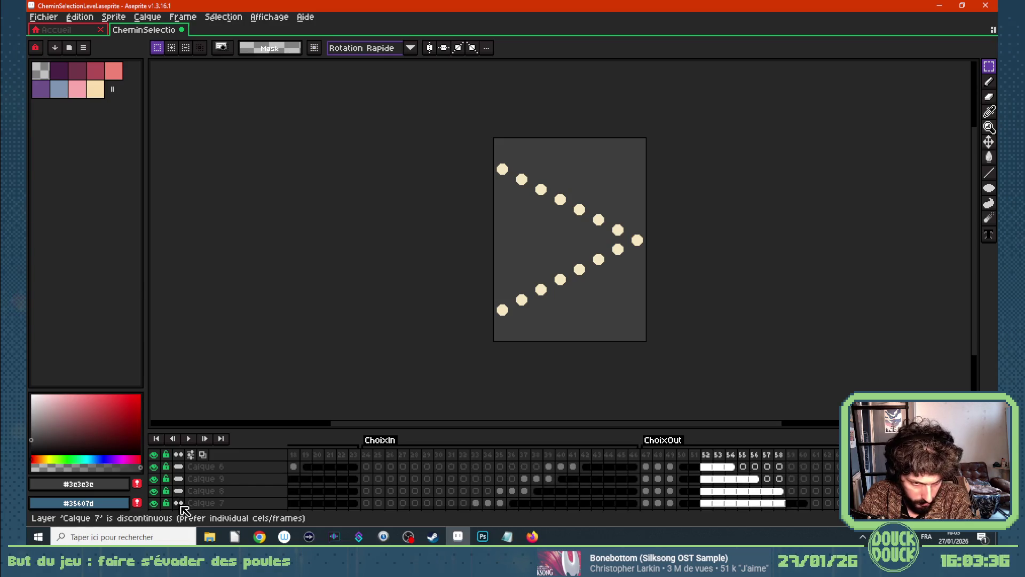
{"action": "left_click", "coordinate": [180, 504]}
{"action": "scroll", "coordinate": [185, 503], "scroll_direction": "down", "scroll_amount": 1}
{"action": "scroll", "coordinate": [186, 497], "scroll_direction": "down", "scroll_amount": 1}
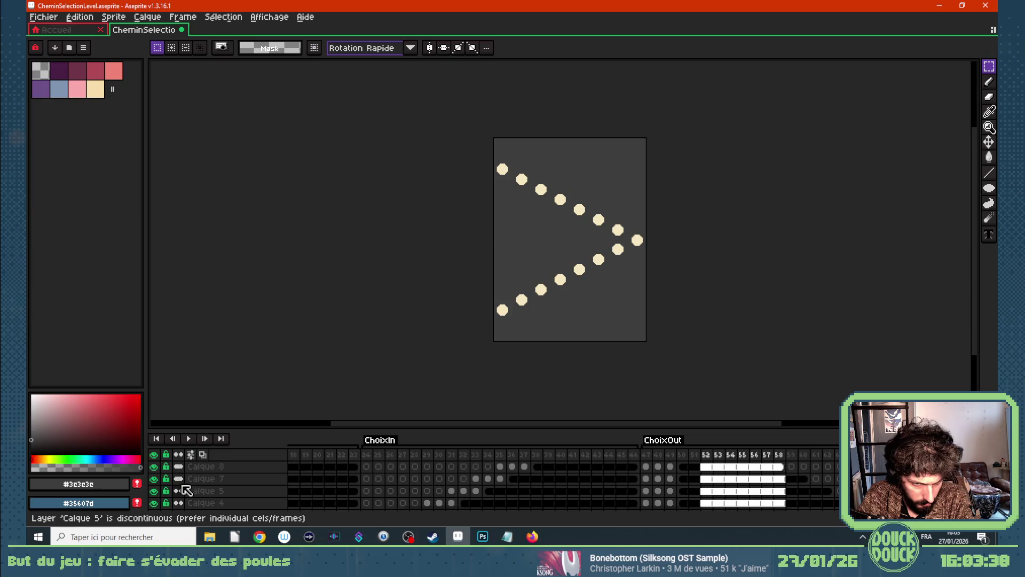
{"action": "scroll", "coordinate": [182, 470], "scroll_direction": "up", "scroll_amount": 5}
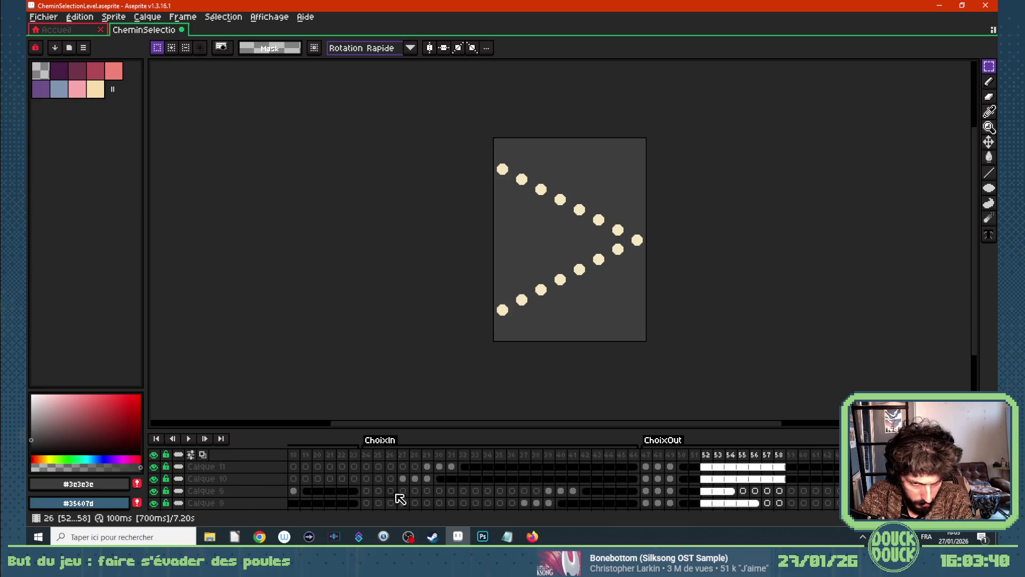
Move Calque 15's ChoixOut cels to start at frame 59 and copy the frame 47–60 range later.
{"action": "left_click", "coordinate": [701, 479]}
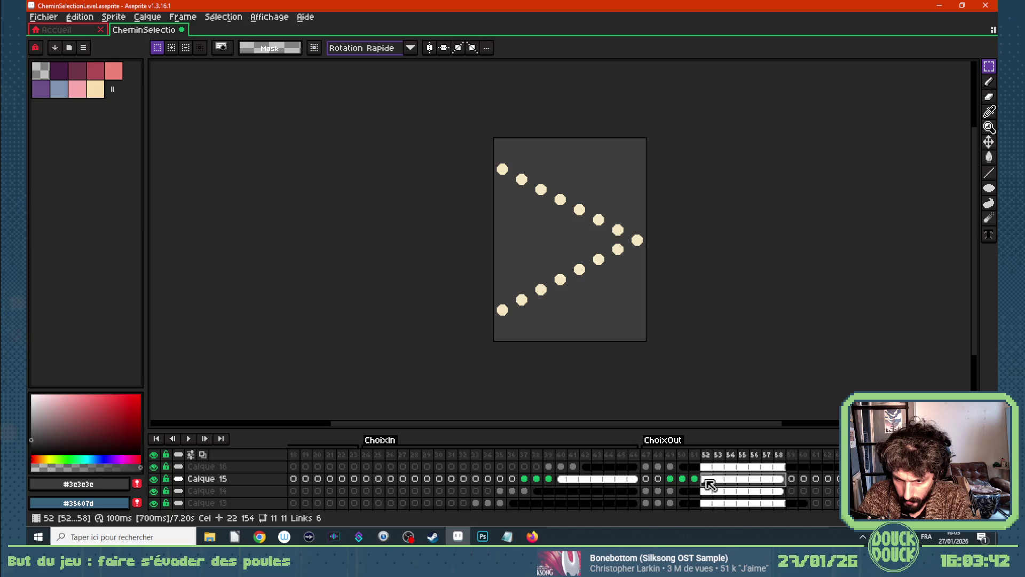
{"action": "mouse_move", "coordinate": [712, 485]}
{"action": "left_mouse_down"}
{"action": "mouse_move", "coordinate": [799, 487]}
{"action": "mouse_move", "coordinate": [698, 480]}
{"action": "mouse_move", "coordinate": [781, 492]}
{"action": "mouse_move", "coordinate": [683, 492]}
{"action": "mouse_move", "coordinate": [833, 491]}
{"action": "left_mouse_up"}
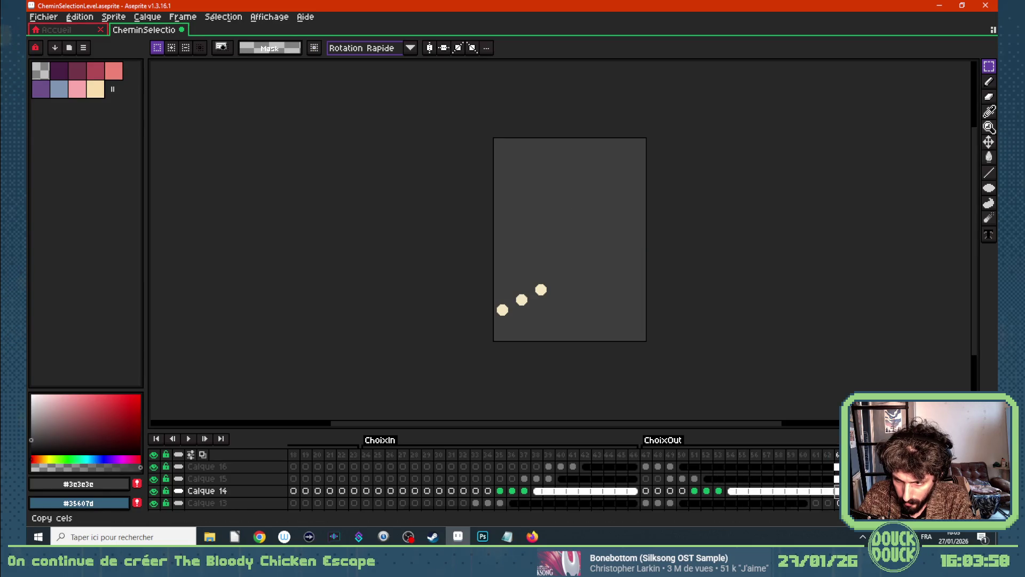
{"action": "left_click_drag", "start_coordinate": [646, 503], "coordinate": [783, 503]}
{"action": "mouse_move", "coordinate": [655, 498]}
{"action": "left_mouse_down"}
{"action": "mouse_move", "coordinate": [794, 500]}
{"action": "mouse_move", "coordinate": [755, 499]}
{"action": "mouse_move", "coordinate": [836, 465]}
{"action": "left_mouse_up"}
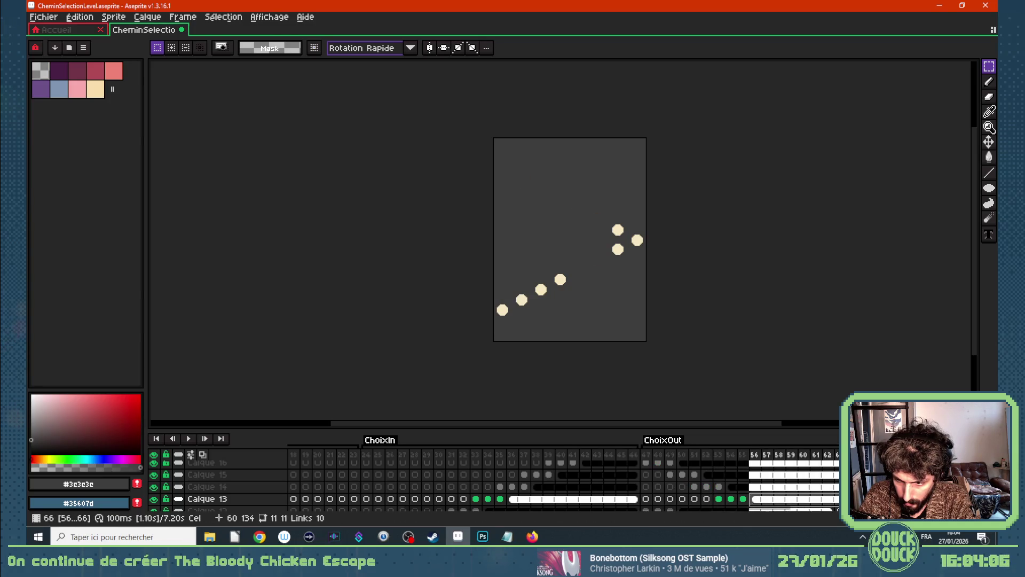
Shift Calque 12's frame 47–62 cels nine frames later.
{"action": "left_click_drag", "start_coordinate": [769, 500], "coordinate": [827, 502]}
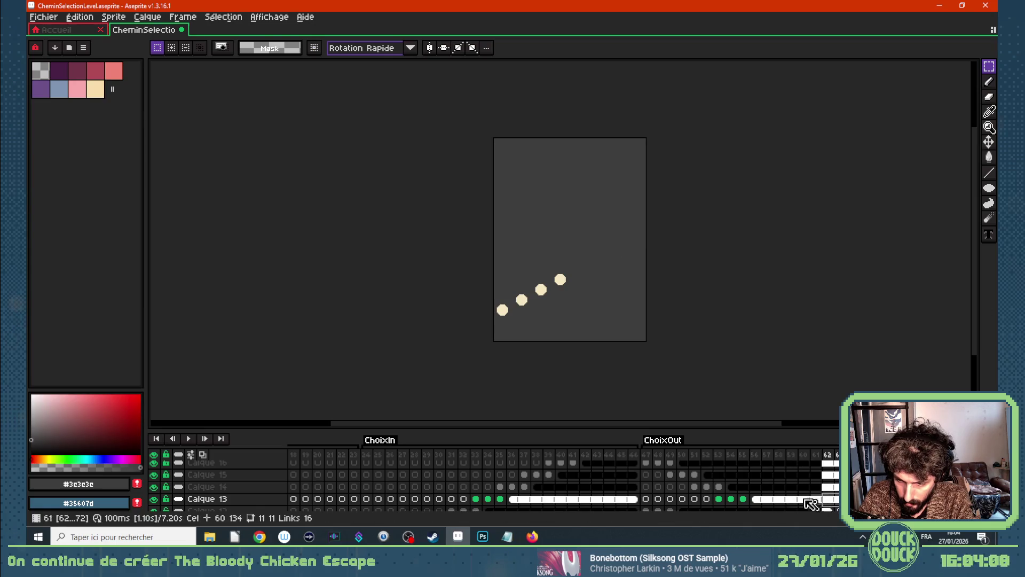
{"action": "scroll", "coordinate": [756, 495], "scroll_direction": "down", "scroll_amount": 2}
{"action": "left_click_drag", "start_coordinate": [658, 491], "coordinate": [833, 494]}
{"action": "mouse_move", "coordinate": [674, 488]}
{"action": "left_mouse_down"}
{"action": "mouse_move", "coordinate": [788, 488]}
{"action": "mouse_move", "coordinate": [753, 490]}
{"action": "left_mouse_up"}
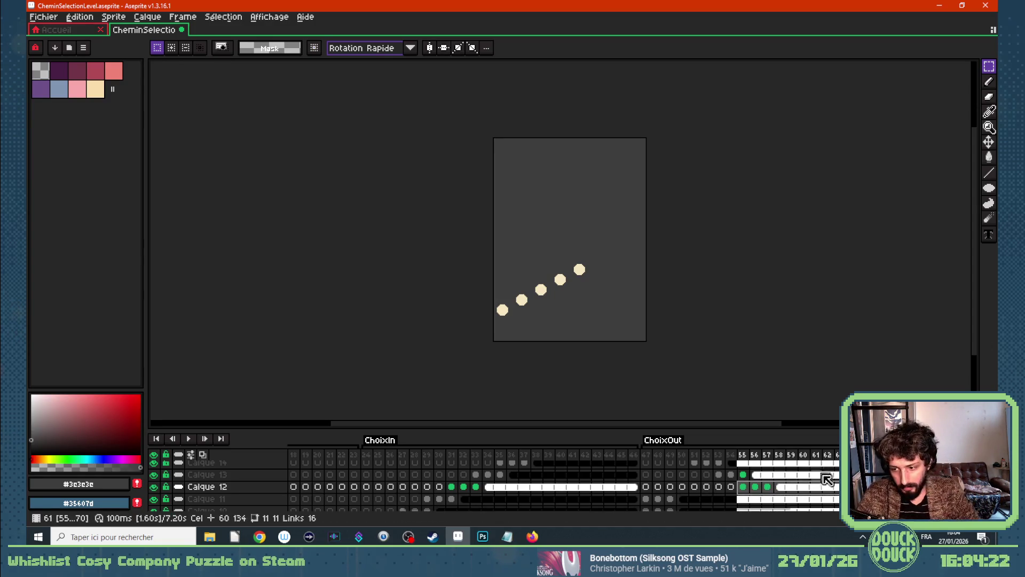
Copy frames 68–70, paste them into Calque 11 at frame 47, then undo the paste.
{"action": "left_click", "coordinate": [889, 487]}
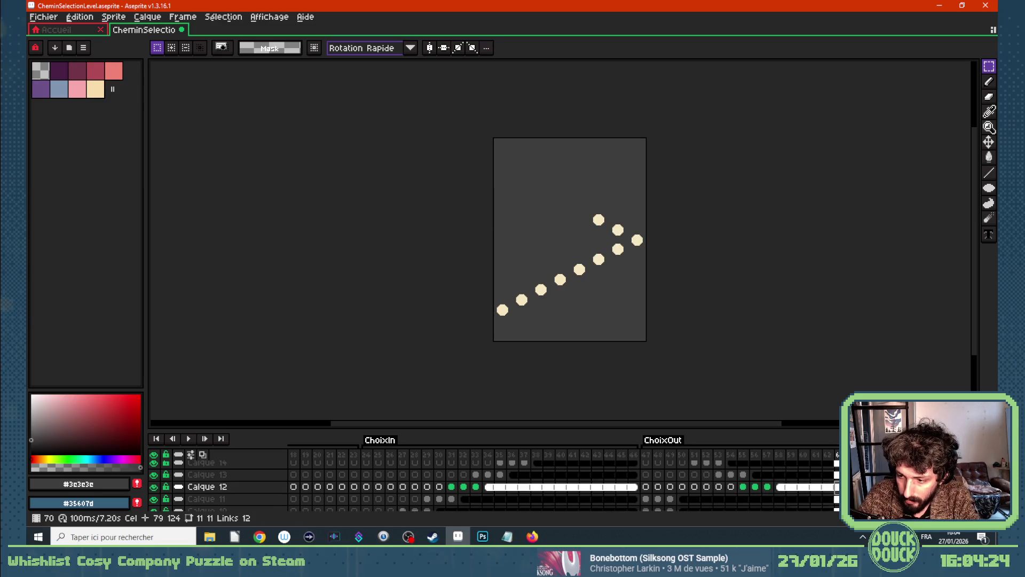
{"action": "left_click_drag", "start_coordinate": [927, 487], "coordinate": [902, 487]}
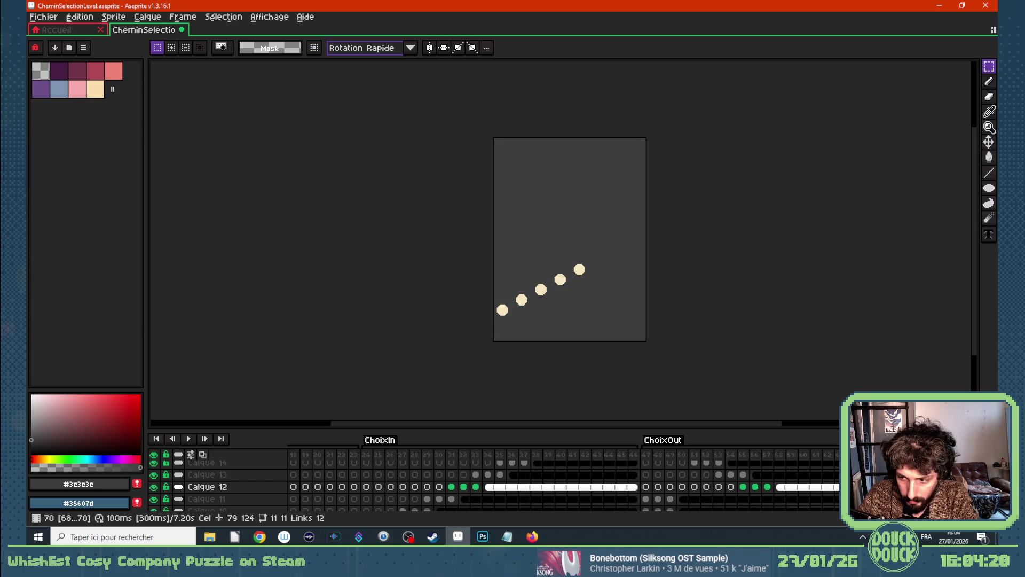
{"action": "key", "text": "ctrl+c"}
{"action": "left_click", "coordinate": [646, 499]}
{"action": "key", "text": "ctrl+v"}
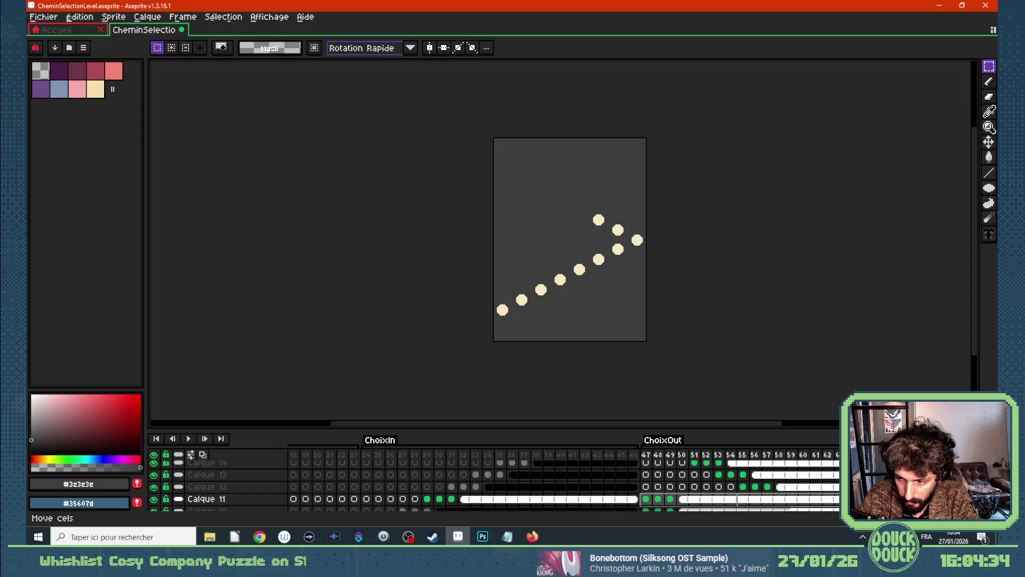
{"action": "key", "text": "ctrl+z"}
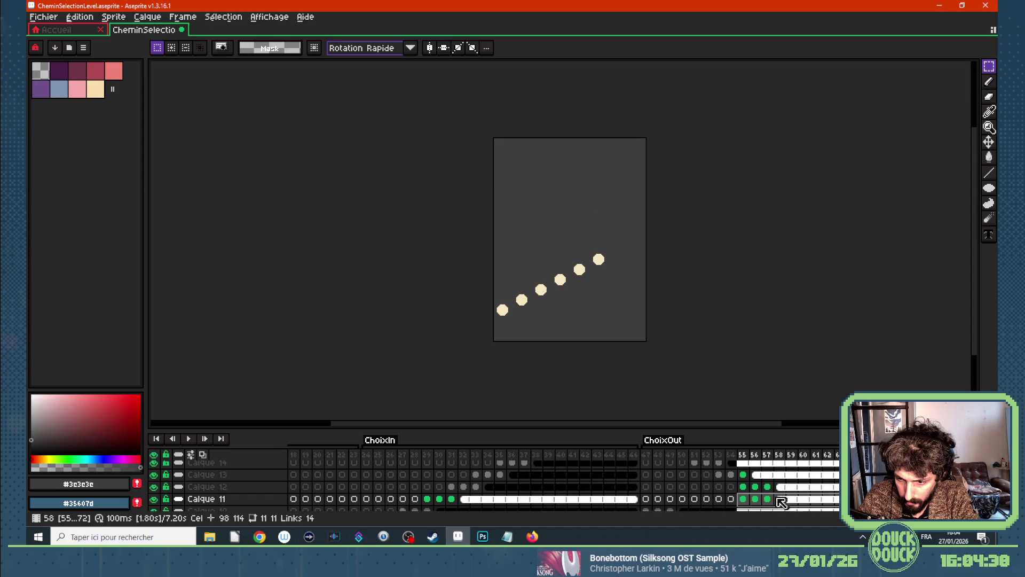
Drag Calque 11's ChoixOut cels later so they start around frame 55.
{"action": "left_click_drag", "start_coordinate": [767, 502], "coordinate": [970, 498]}
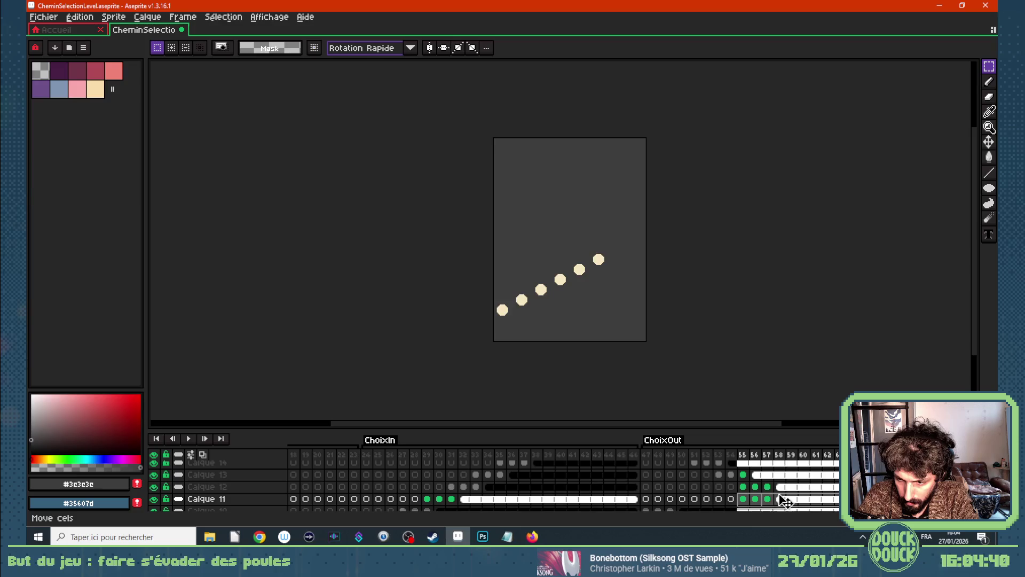
{"action": "left_click", "coordinate": [810, 499]}
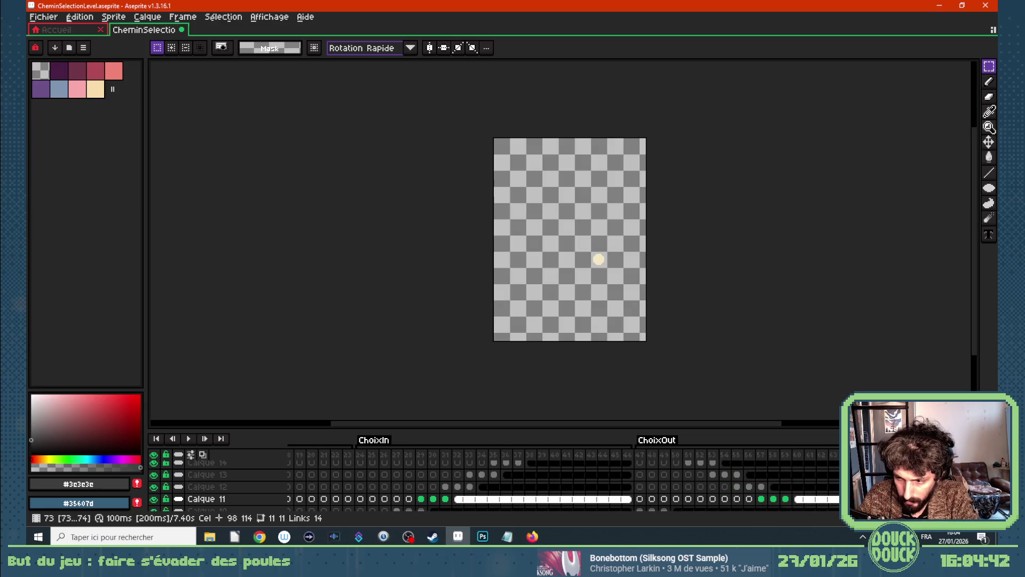
{"action": "left_click", "coordinate": [750, 491]}
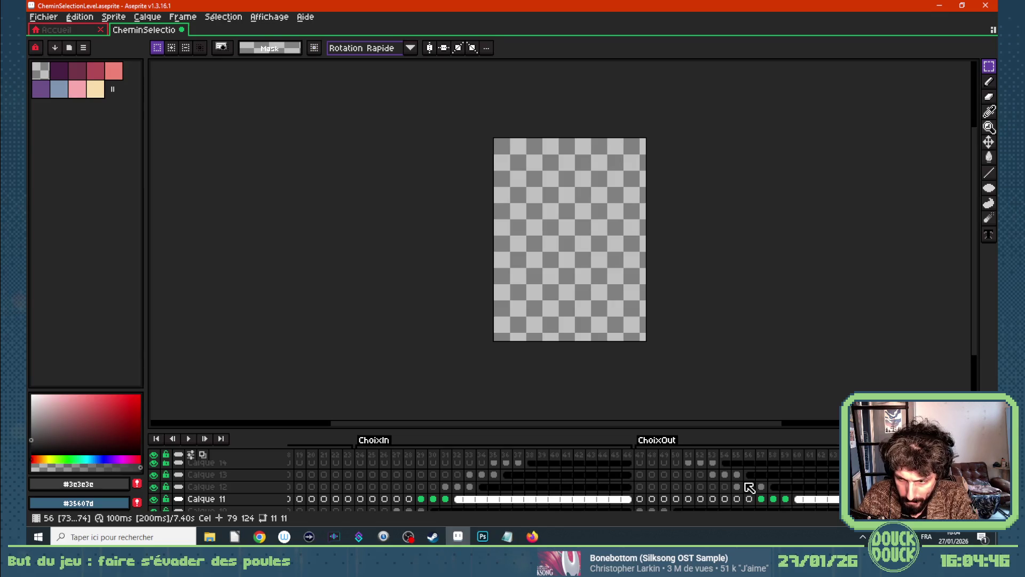
{"action": "left_click_drag", "start_coordinate": [361, 455], "coordinate": [628, 461]}
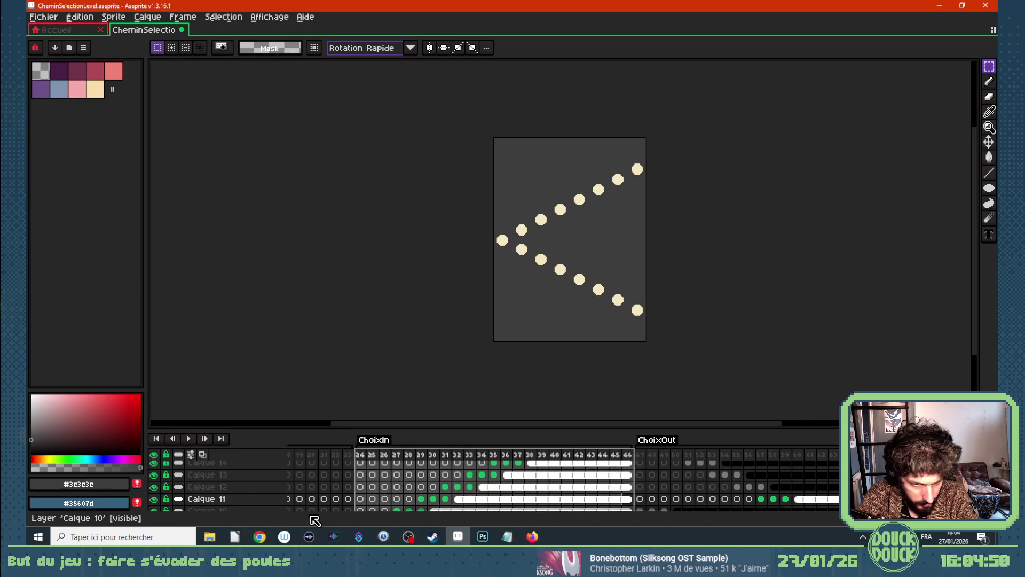
{"action": "left_click", "coordinate": [421, 458]}
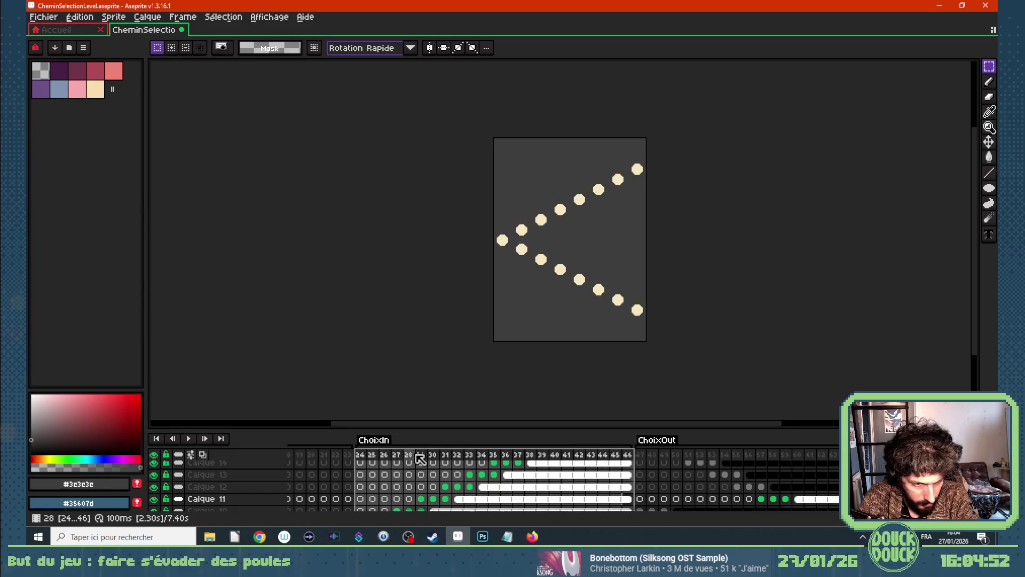
{"action": "left_click", "coordinate": [642, 456]}
{"action": "left_click_drag", "start_coordinate": [644, 458], "coordinate": [693, 460]}
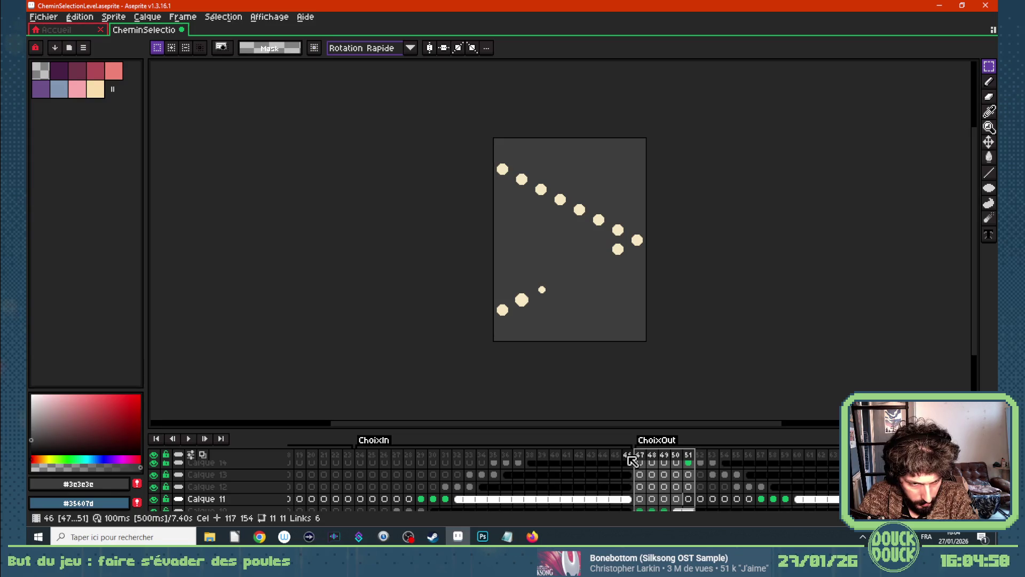
{"action": "left_click_drag", "start_coordinate": [630, 459], "coordinate": [368, 458]}
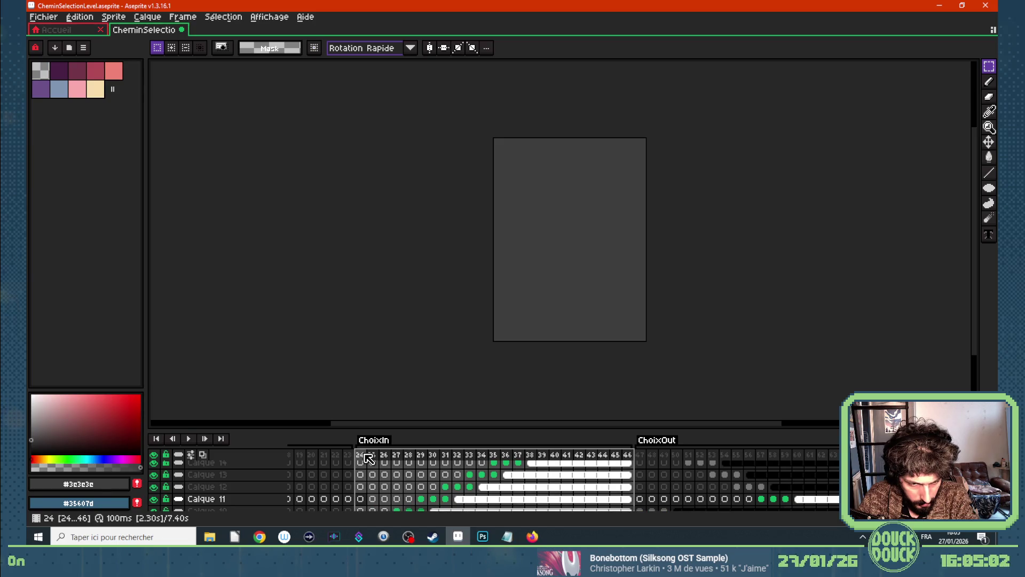
{"action": "left_click_drag", "start_coordinate": [640, 458], "coordinate": [944, 458]}
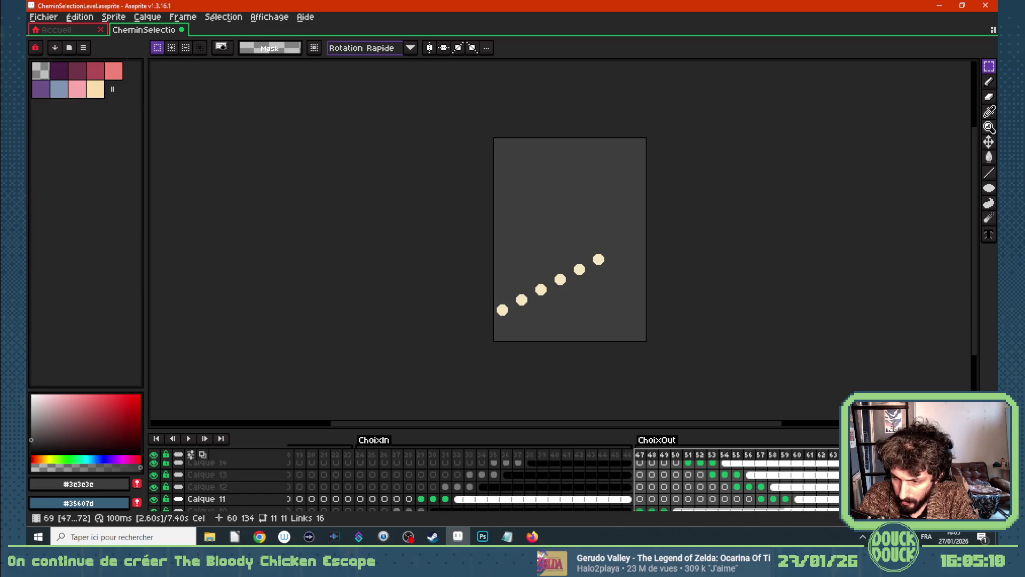
Shift Calque 10's ChoixOut cels to later frames.
{"action": "scroll", "coordinate": [506, 486], "scroll_direction": "down", "scroll_amount": 1}
{"action": "mouse_move", "coordinate": [640, 499]}
{"action": "left_mouse_down"}
{"action": "mouse_move", "coordinate": [882, 499]}
{"action": "mouse_move", "coordinate": [870, 499]}
{"action": "left_mouse_up"}
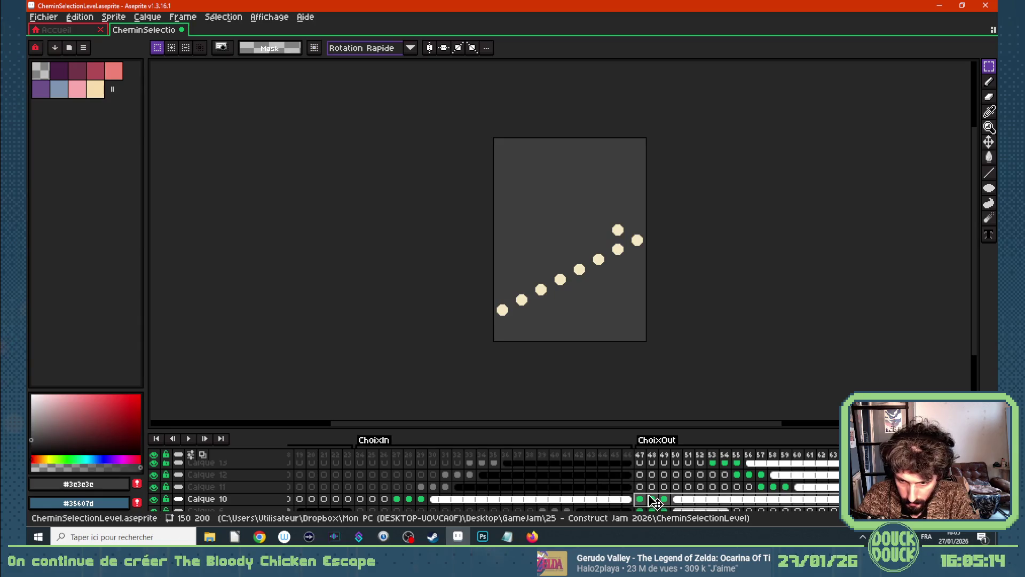
{"action": "left_click_drag", "start_coordinate": [654, 500], "coordinate": [804, 501]}
{"action": "left_click_drag", "start_coordinate": [907, 498], "coordinate": [956, 499]}
Show Calque 6 again and move its cels 50–53 later.
{"action": "scroll", "coordinate": [598, 486], "scroll_direction": "down", "scroll_amount": 2}
{"action": "left_click_drag", "start_coordinate": [591, 486], "coordinate": [678, 491]}
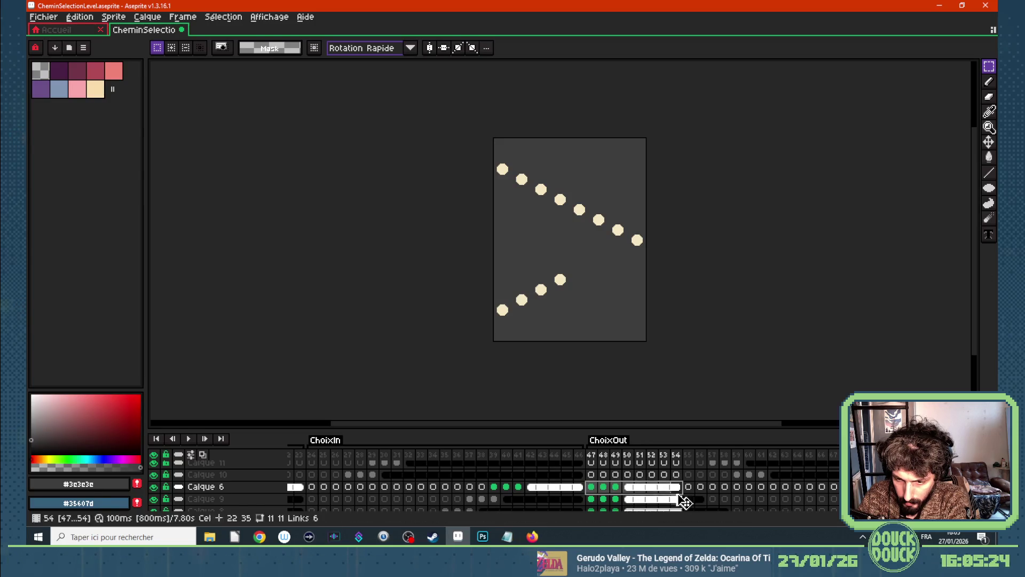
{"action": "left_click", "coordinate": [679, 486]}
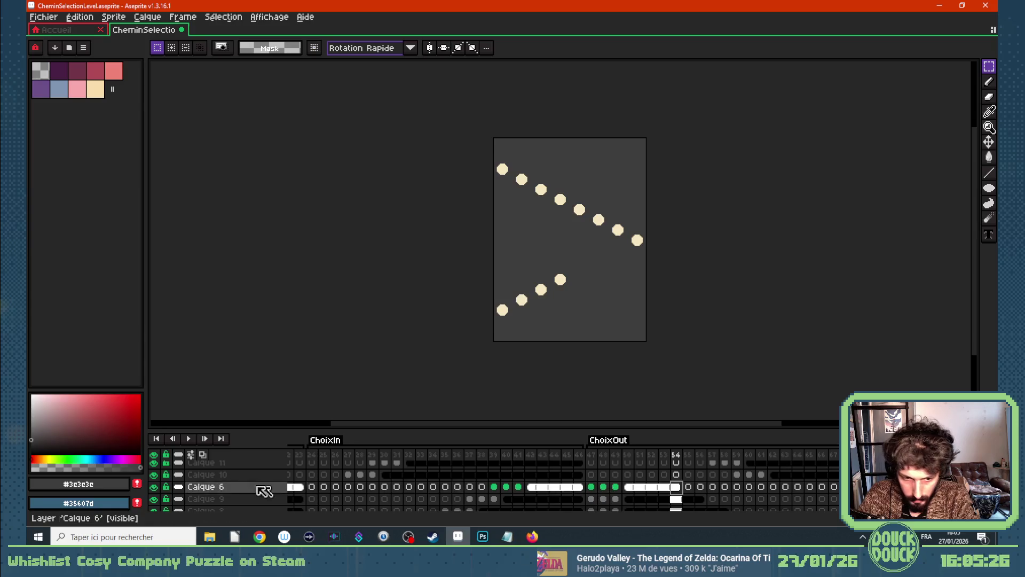
{"action": "left_click", "coordinate": [153, 487]}
{"action": "mouse_move", "coordinate": [627, 486]}
{"action": "left_mouse_down"}
{"action": "mouse_move", "coordinate": [754, 494]}
{"action": "mouse_move", "coordinate": [835, 463]}
{"action": "left_mouse_up"}
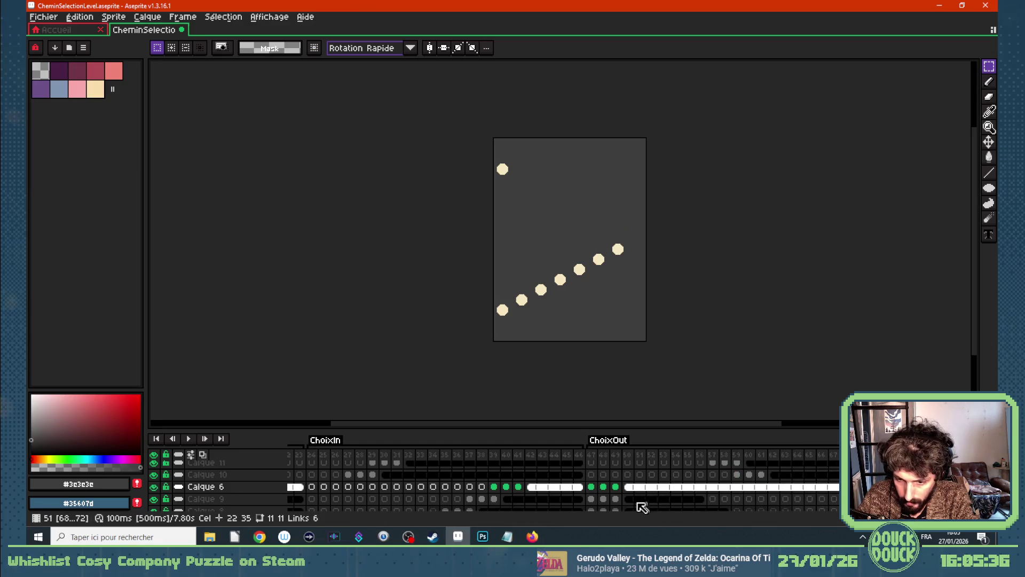
Shift Calque 9's cels to extend through frame 65 and Calque 8's to start at frame 63.
{"action": "left_click_drag", "start_coordinate": [591, 499], "coordinate": [729, 501]}
{"action": "left_click", "coordinate": [652, 499]}
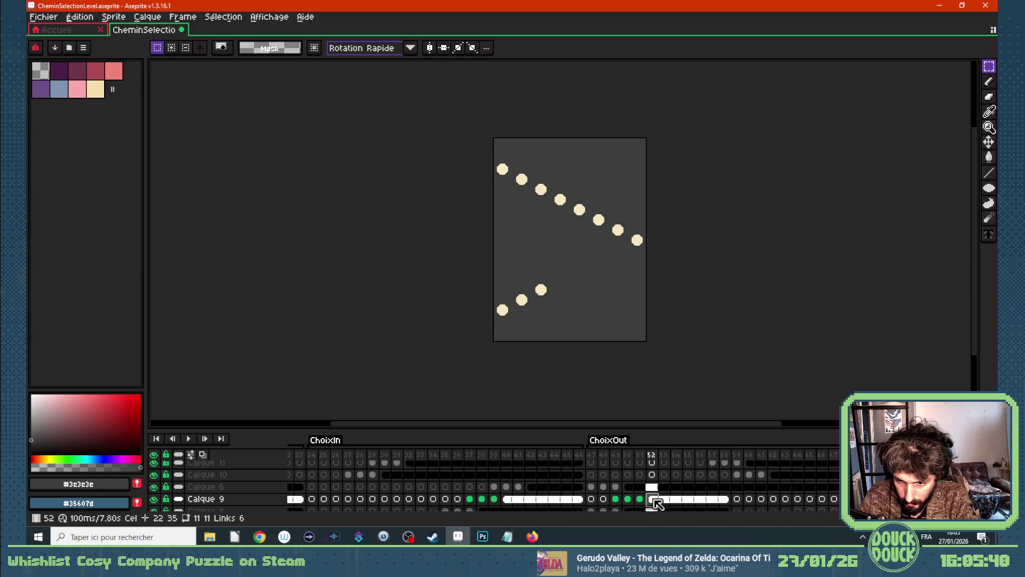
{"action": "left_click_drag", "start_coordinate": [657, 503], "coordinate": [825, 502]}
{"action": "scroll", "coordinate": [676, 491], "scroll_direction": "down", "scroll_amount": 2}
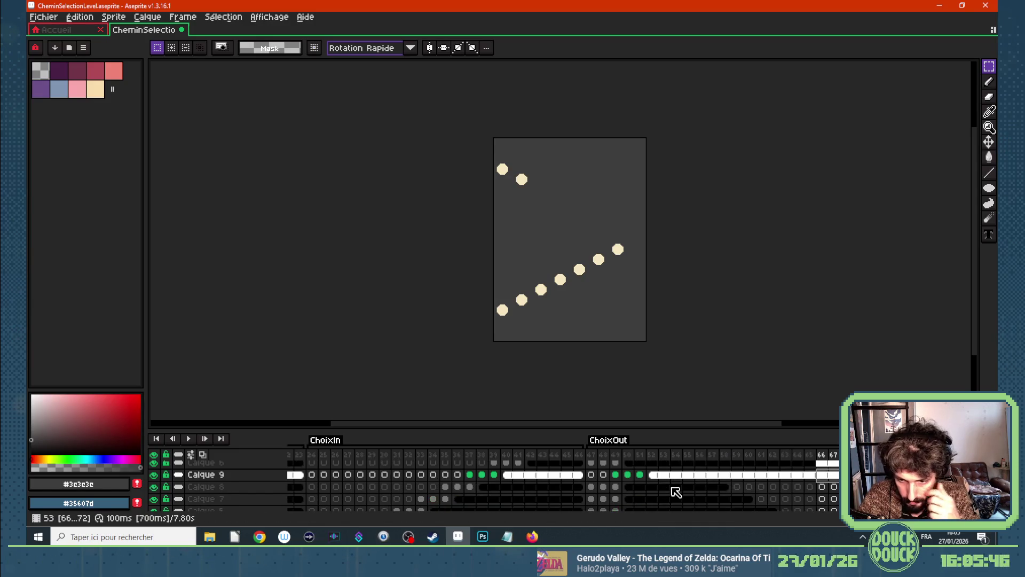
{"action": "left_click_drag", "start_coordinate": [591, 487], "coordinate": [776, 488]}
{"action": "left_click", "coordinate": [688, 488]}
{"action": "left_click_drag", "start_coordinate": [689, 490], "coordinate": [773, 488]}
{"action": "left_click_drag", "start_coordinate": [688, 494], "coordinate": [797, 488]}
Move Calque 7's frame 47–60 cels later and select Calque 5's first ChoixOut cels.
{"action": "scroll", "coordinate": [748, 476], "scroll_direction": "down", "scroll_amount": 2}
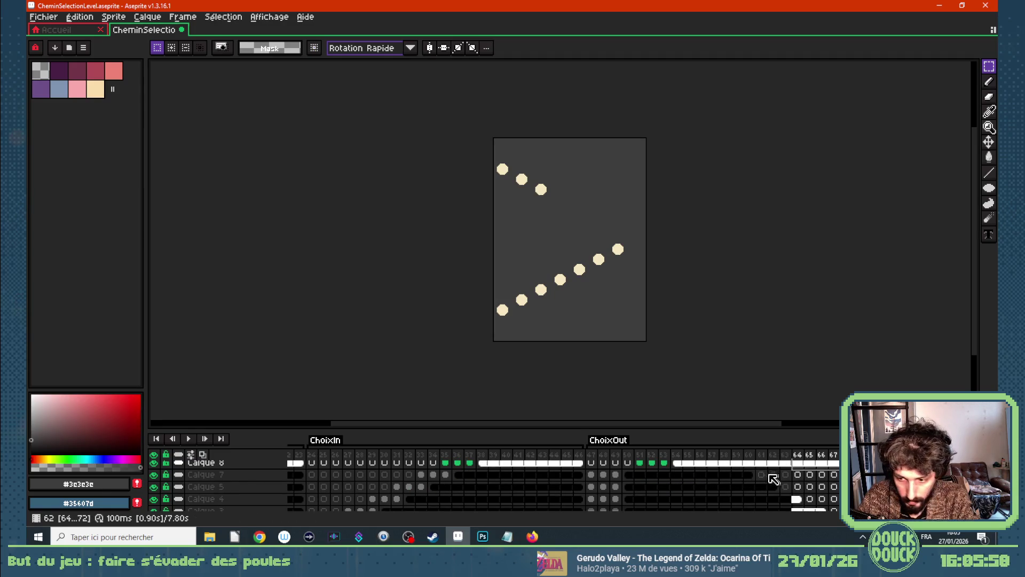
{"action": "mouse_move", "coordinate": [749, 476]}
{"action": "left_mouse_down"}
{"action": "mouse_move", "coordinate": [591, 477]}
{"action": "mouse_move", "coordinate": [833, 477]}
{"action": "left_mouse_up"}
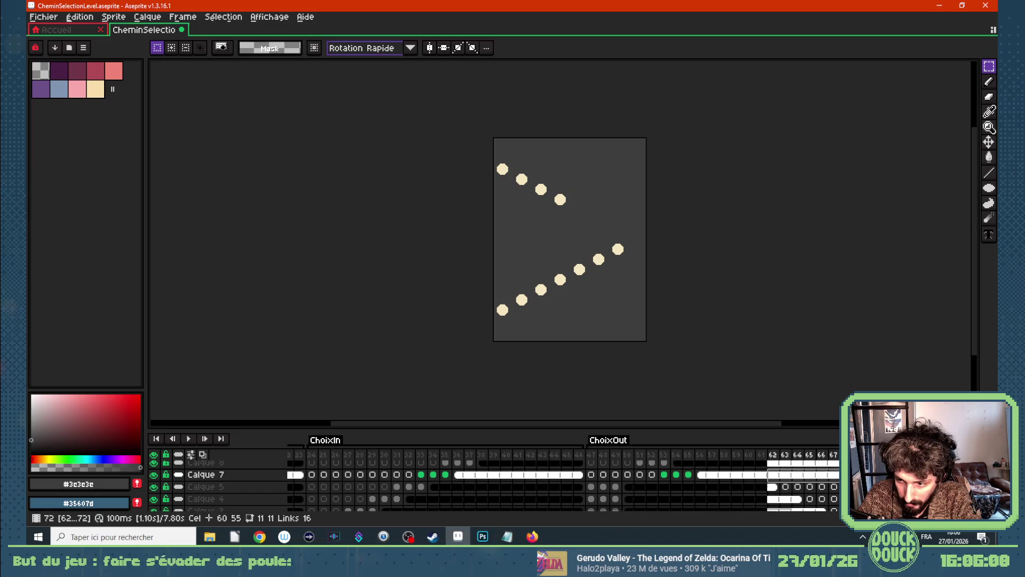
{"action": "left_click_drag", "start_coordinate": [592, 475], "coordinate": [661, 476]}
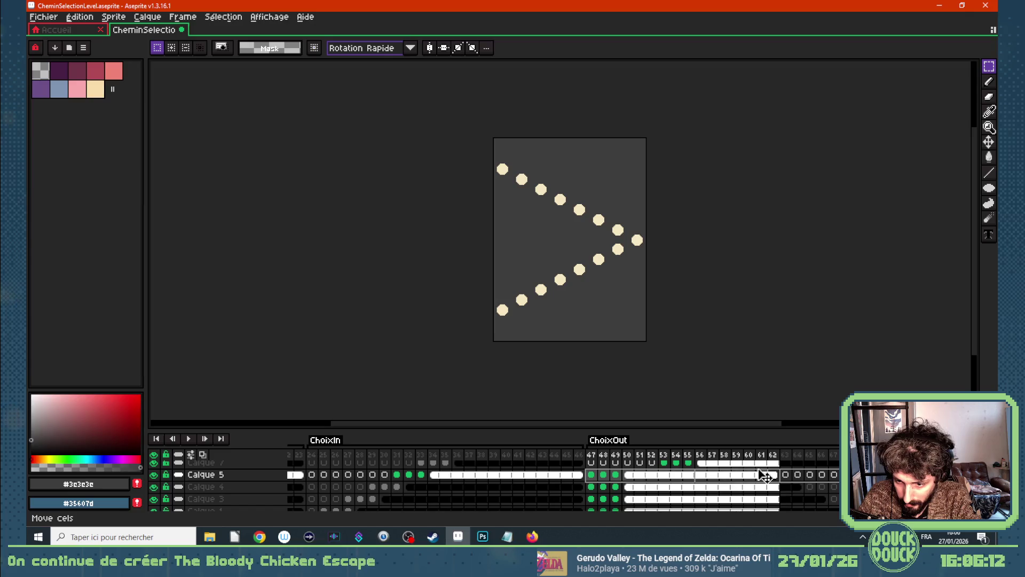
Move Calque 5's cels to start at frame 55 and save the sprite.
{"action": "left_click_drag", "start_coordinate": [758, 474], "coordinate": [754, 474]}
{"action": "key", "text": "Escape"}
{"action": "key", "text": "ctrl+s"}
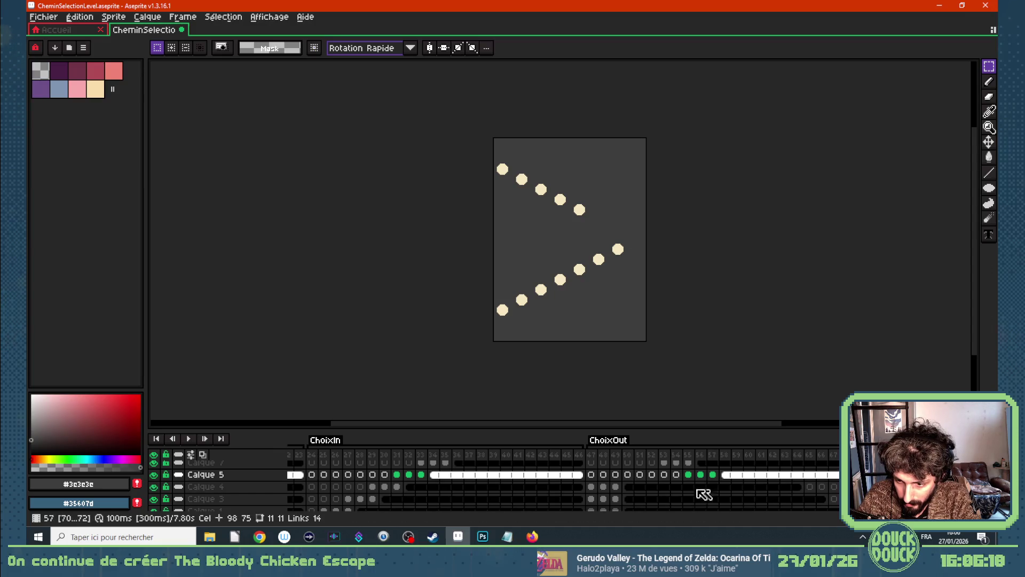
Shift Calque 4's and Calque 3's ChoixOut cels later, Calque 3's ending around frame 61.
{"action": "left_click_drag", "start_coordinate": [592, 487], "coordinate": [798, 487]}
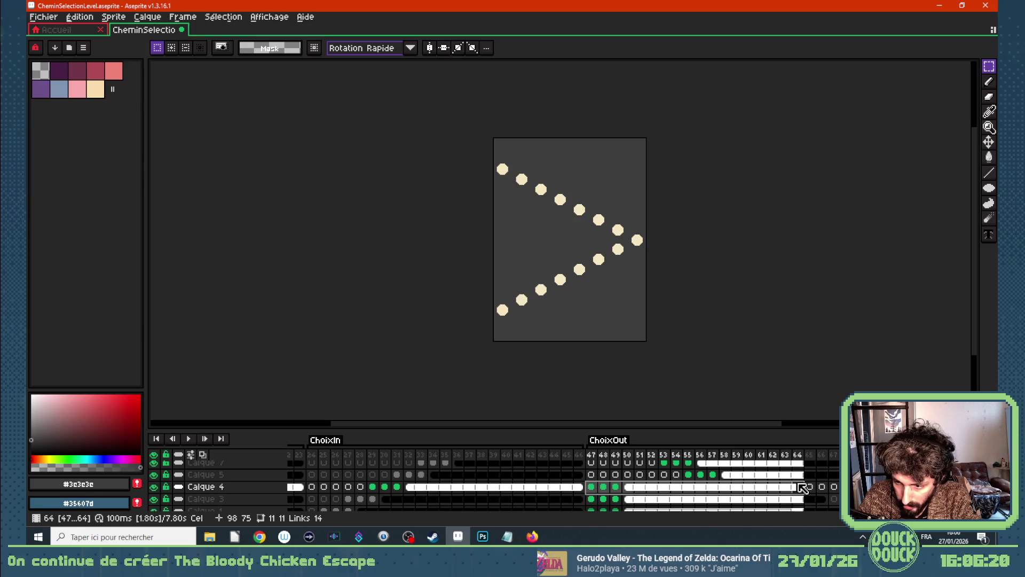
{"action": "left_click", "coordinate": [637, 487]}
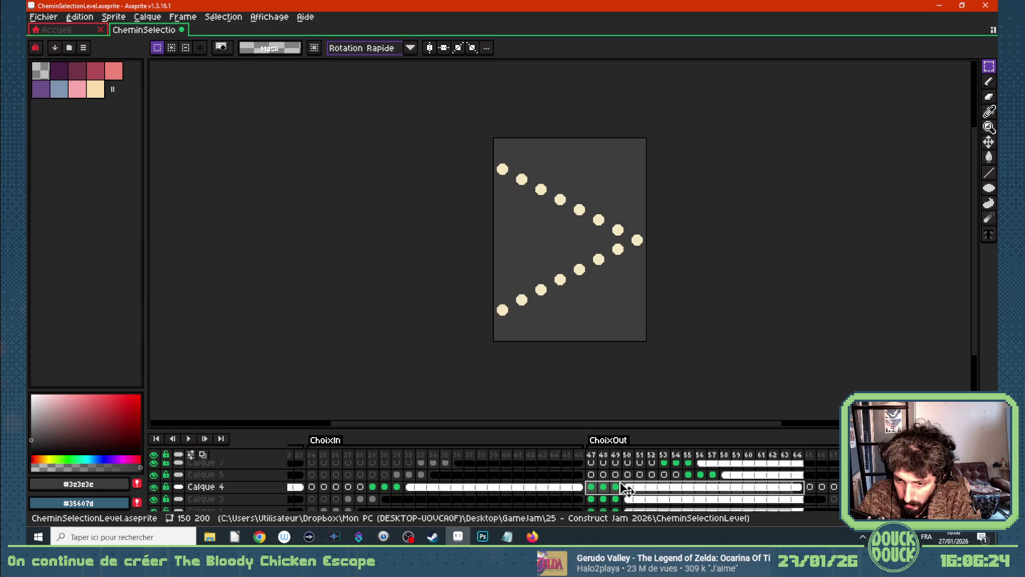
{"action": "left_click_drag", "start_coordinate": [622, 488], "coordinate": [864, 487]}
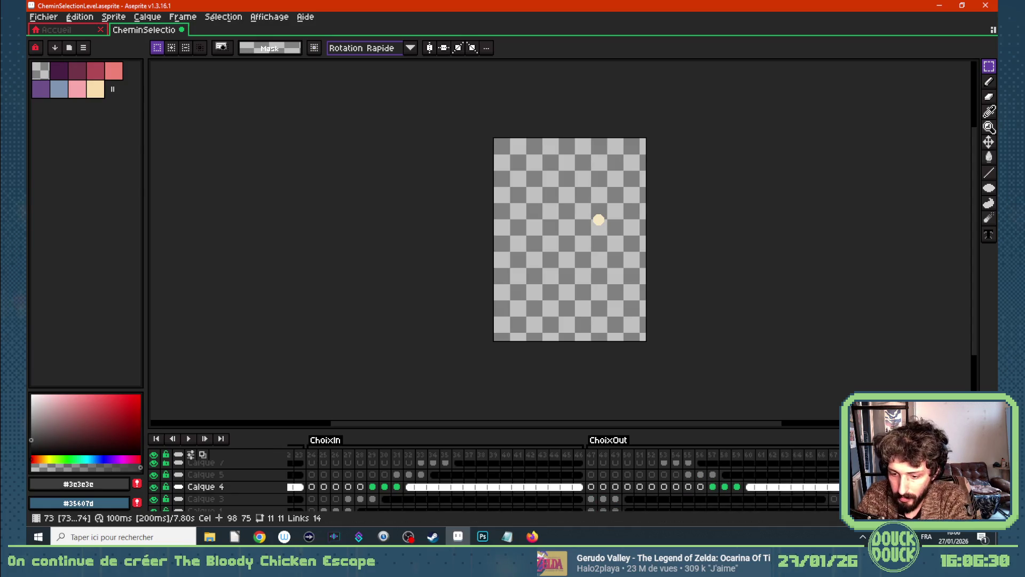
{"action": "scroll", "coordinate": [639, 491], "scroll_direction": "down", "scroll_amount": 1}
{"action": "left_click_drag", "start_coordinate": [591, 487], "coordinate": [761, 488]}
{"action": "left_click", "coordinate": [825, 487], "text": "shift"}
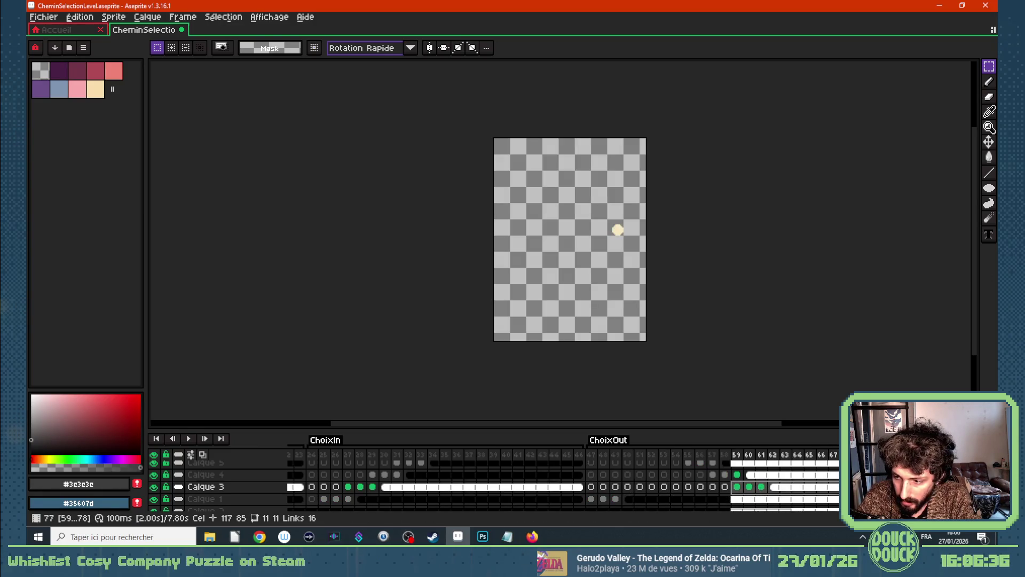
{"action": "left_click", "coordinate": [956, 487]}
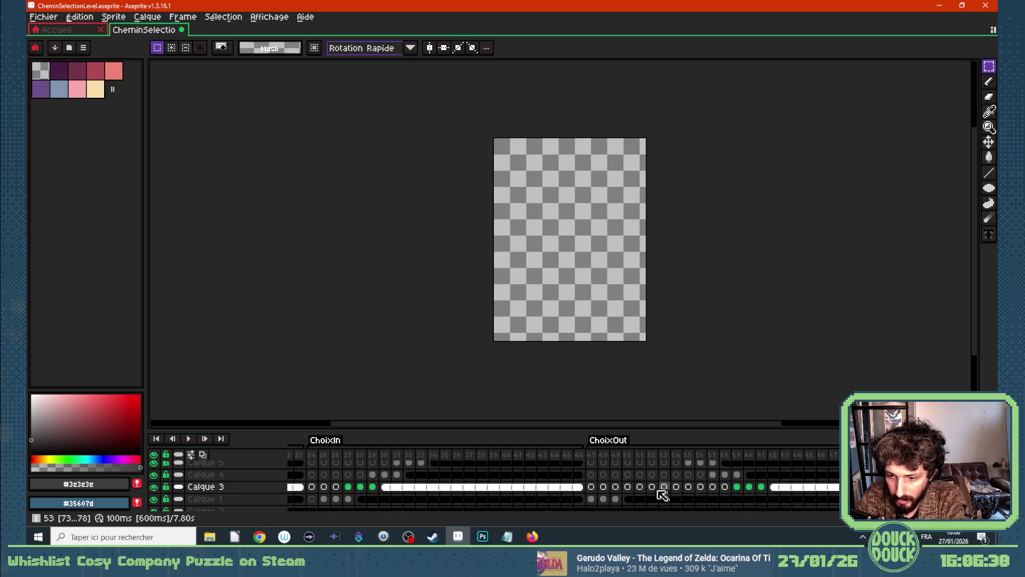
Shift Calque 1's frame 47–68 cels about 13 frames later.
{"action": "left_click_drag", "start_coordinate": [591, 499], "coordinate": [845, 499]}
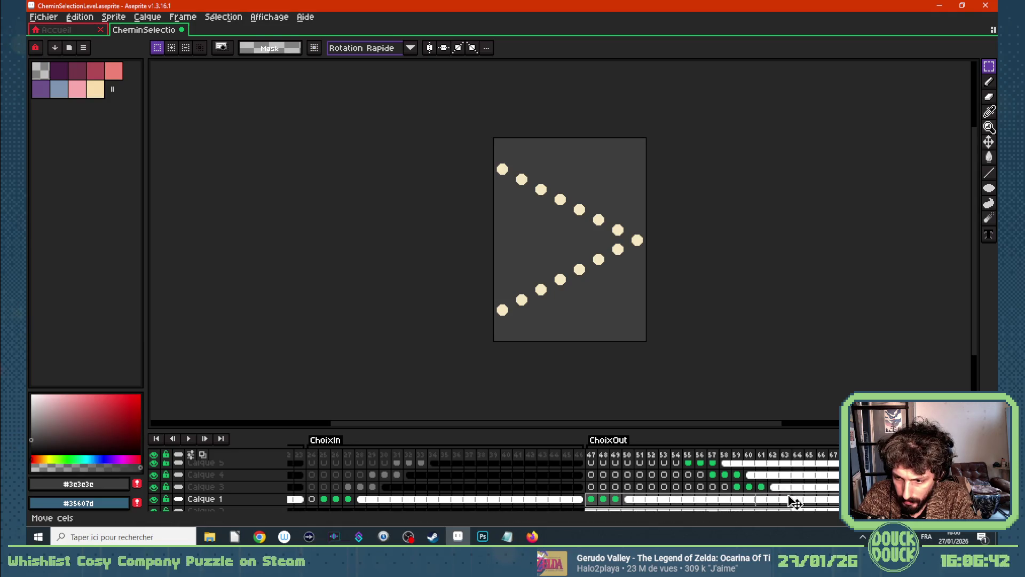
{"action": "left_click_drag", "start_coordinate": [784, 499], "coordinate": [882, 499]}
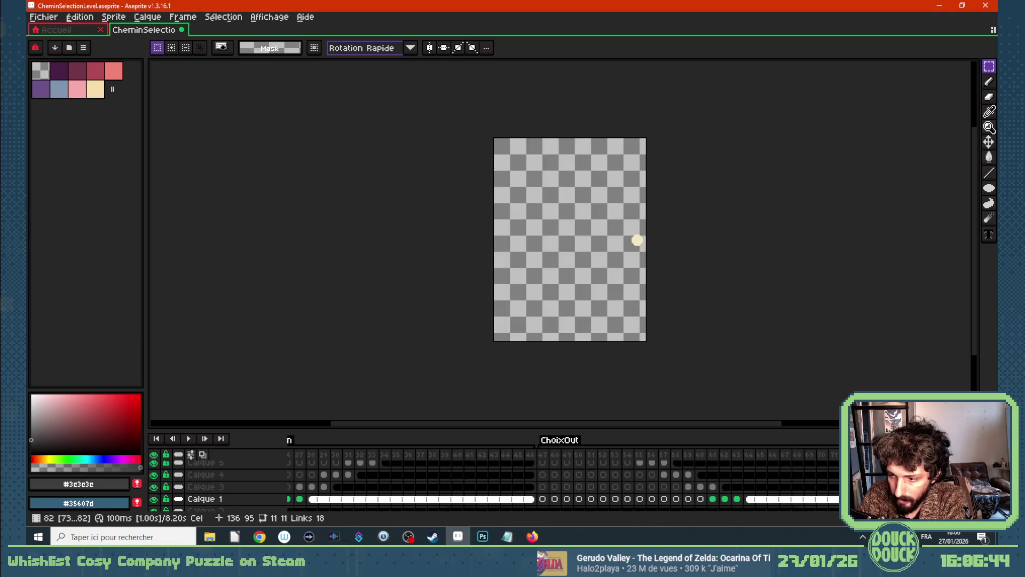
{"action": "scroll", "coordinate": [673, 494], "scroll_direction": "down", "scroll_amount": 1}
{"action": "scroll", "coordinate": [598, 488], "scroll_direction": "up", "scroll_amount": 2}
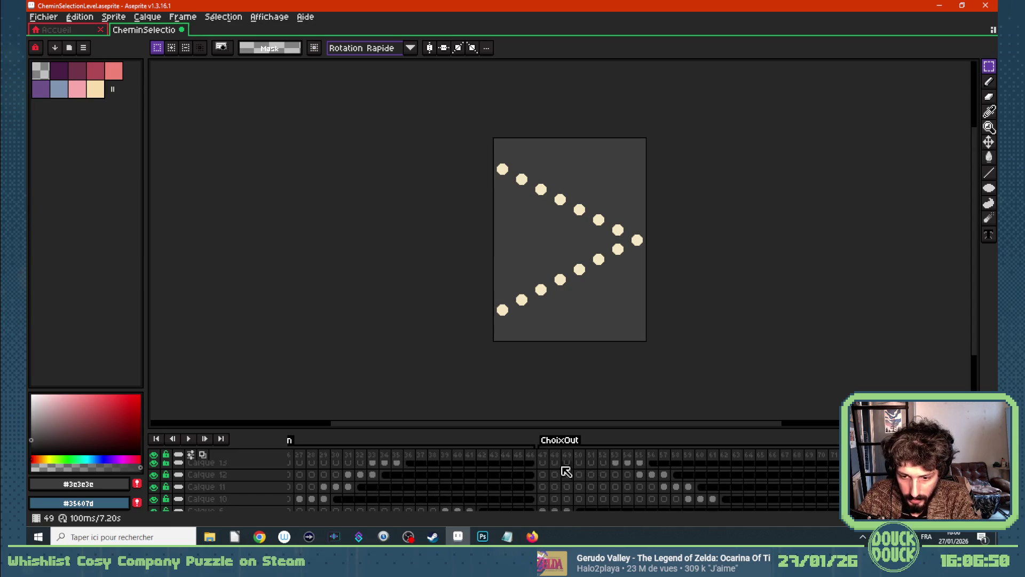
Play the animation from frame 47 to check the staggered dot timing.
{"action": "left_click", "coordinate": [544, 457]}
{"action": "key", "text": "Return"}
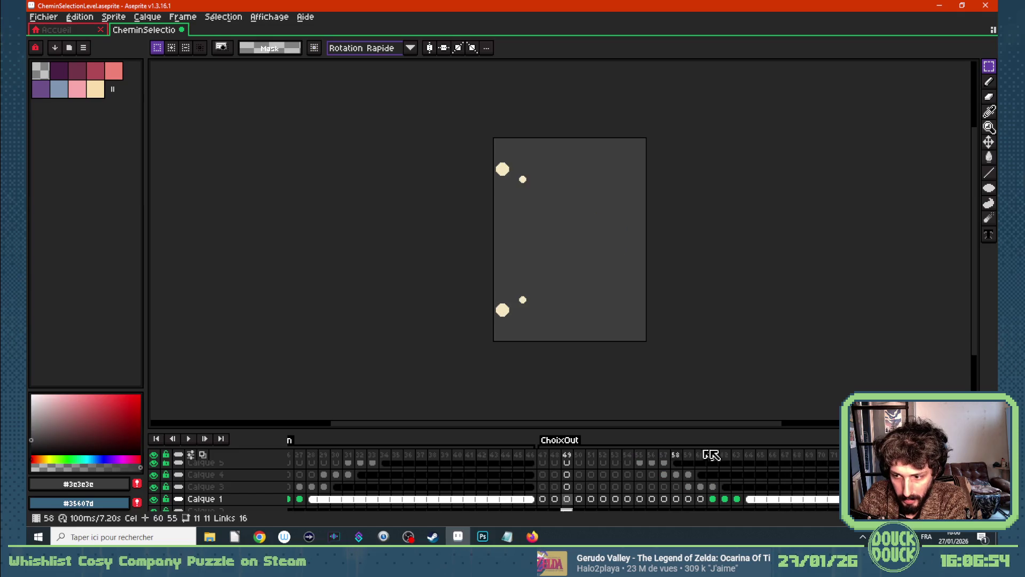
{"action": "scroll", "coordinate": [542, 491], "scroll_direction": "up", "scroll_amount": 2}
{"action": "scroll", "coordinate": [543, 491], "scroll_direction": "up", "scroll_amount": 3}
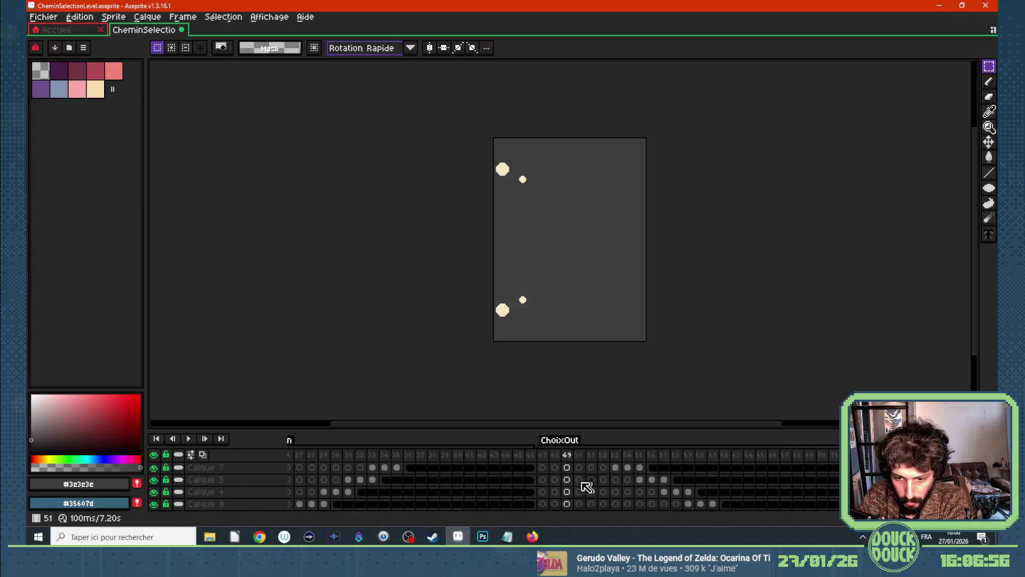
{"action": "scroll", "coordinate": [543, 491], "scroll_direction": "up", "scroll_amount": 2}
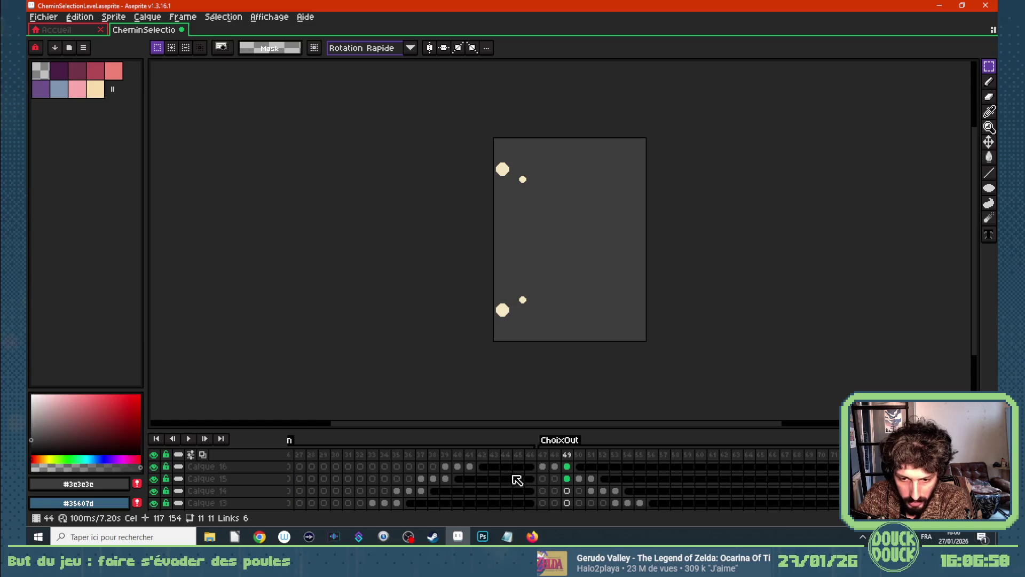
{"action": "left_click_drag", "start_coordinate": [524, 514], "coordinate": [290, 515]}
{"action": "scroll", "coordinate": [488, 481], "scroll_direction": "down", "scroll_amount": 5}
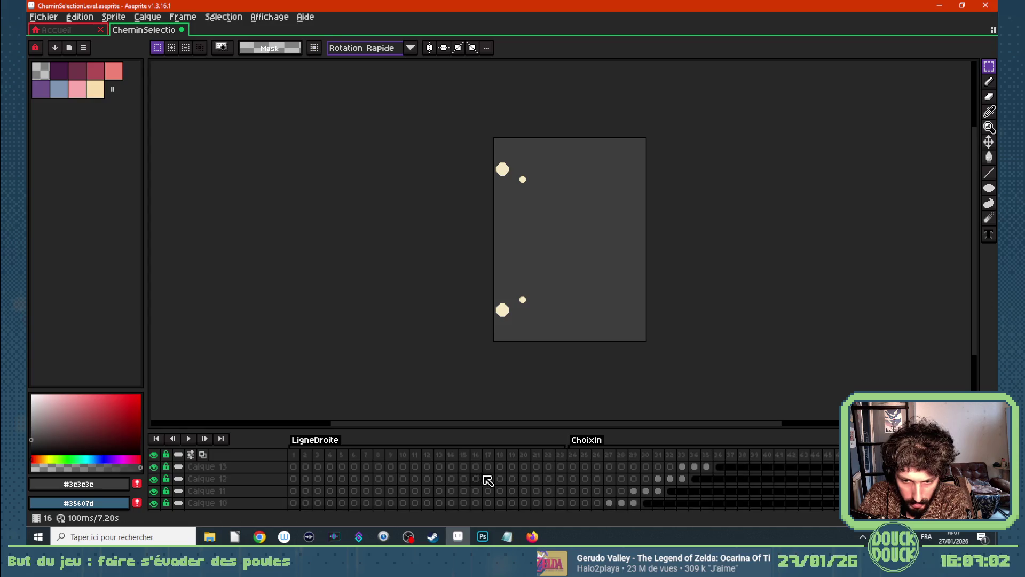
{"action": "scroll", "coordinate": [504, 484], "scroll_direction": "up", "scroll_amount": 1}
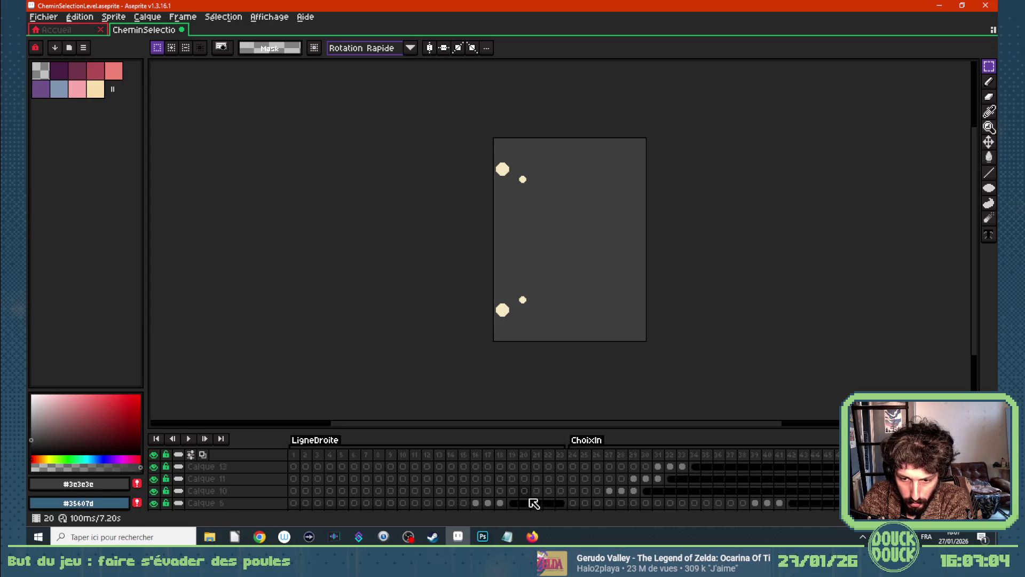
{"action": "left_click_drag", "start_coordinate": [501, 514], "coordinate": [749, 510]}
{"action": "scroll", "coordinate": [698, 477], "scroll_direction": "down", "scroll_amount": 3}
{"action": "scroll", "coordinate": [698, 477], "scroll_direction": "down", "scroll_amount": 5}
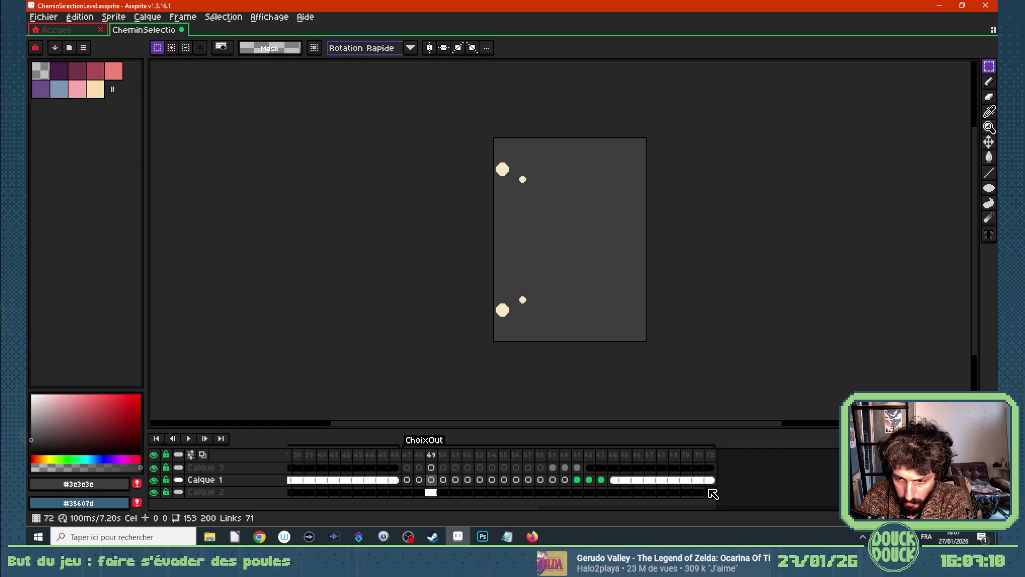
Delete frames 70–72 so the animation ends at frame 69.
{"action": "left_click", "coordinate": [710, 491]}
{"action": "scroll", "coordinate": [698, 481], "scroll_direction": "up", "scroll_amount": 5}
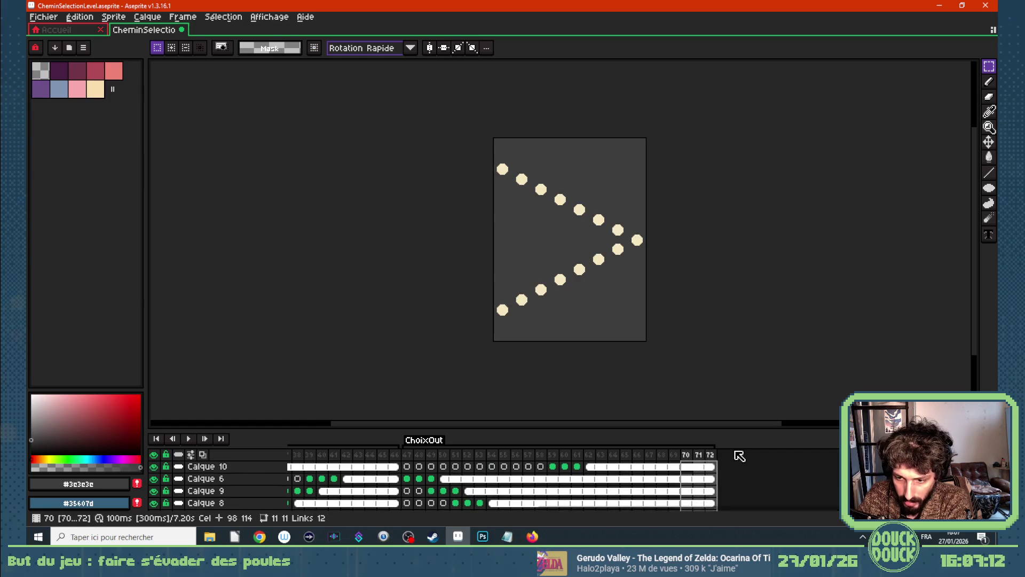
{"action": "left_click_drag", "start_coordinate": [711, 466], "coordinate": [686, 466]}
{"action": "scroll", "coordinate": [695, 470], "scroll_direction": "down", "scroll_amount": 5}
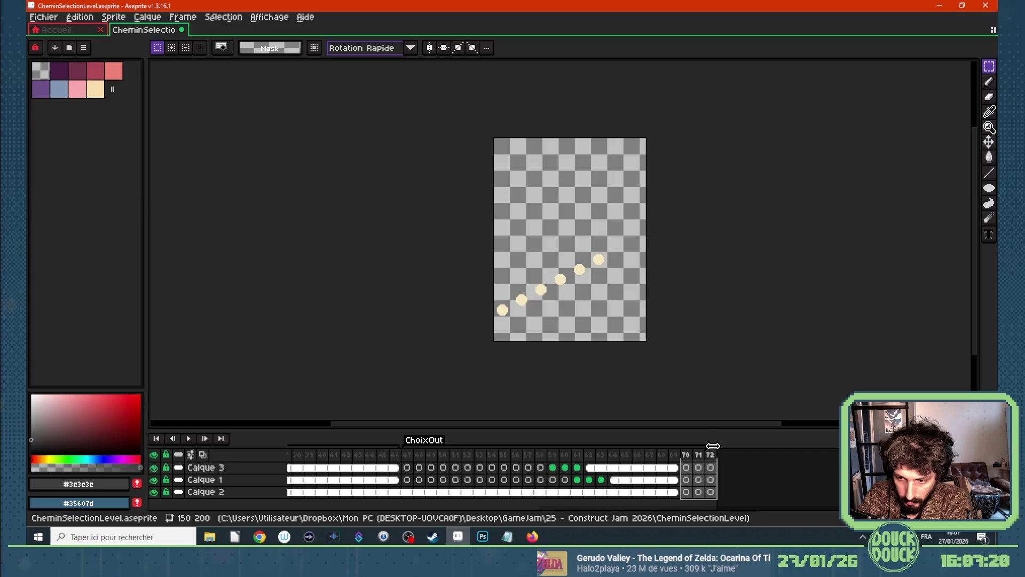
{"action": "key", "text": "alt+c"}
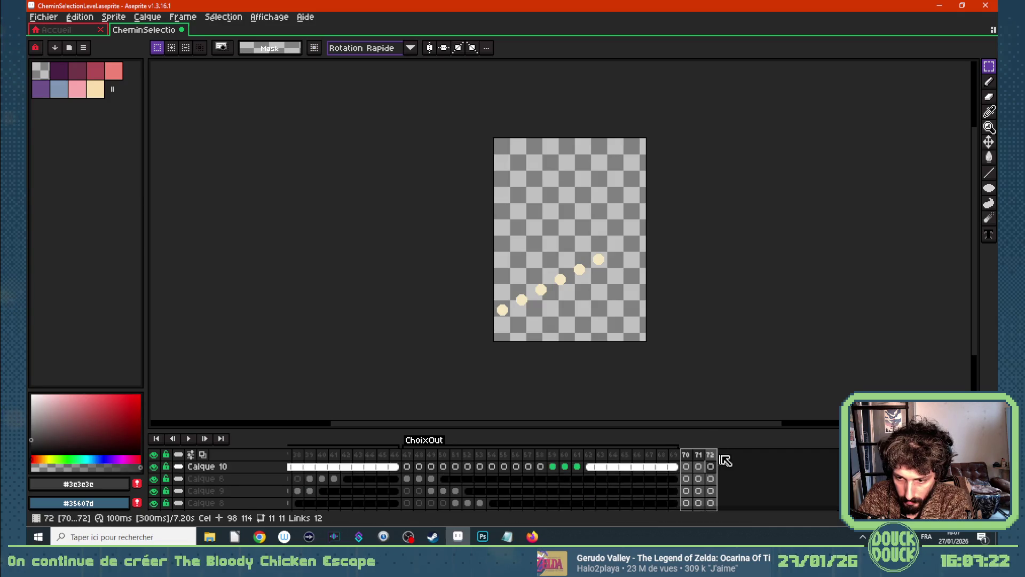
{"action": "key", "text": "alt+c"}
Replay from frame 47, then hide the background layer Calque 2.
{"action": "left_click", "coordinate": [412, 464]}
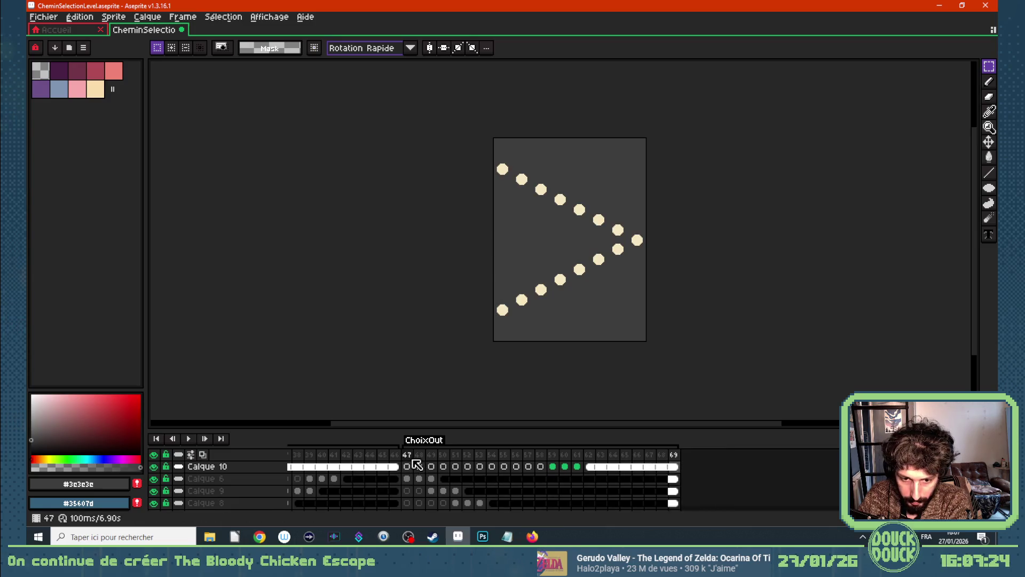
{"action": "key", "text": "Return"}
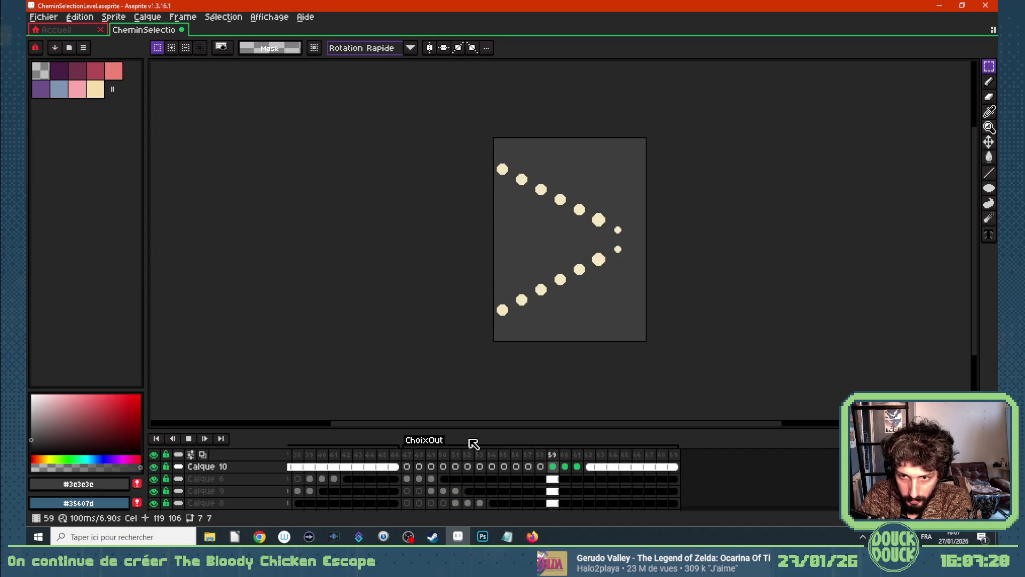
{"action": "key", "text": "Return"}
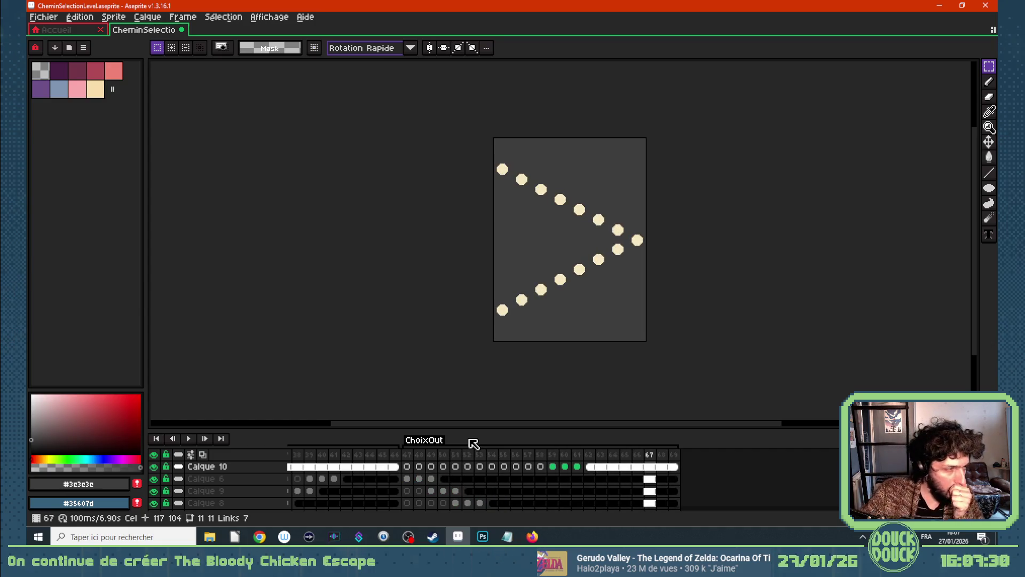
{"action": "scroll", "coordinate": [198, 491], "scroll_direction": "down", "scroll_amount": 5}
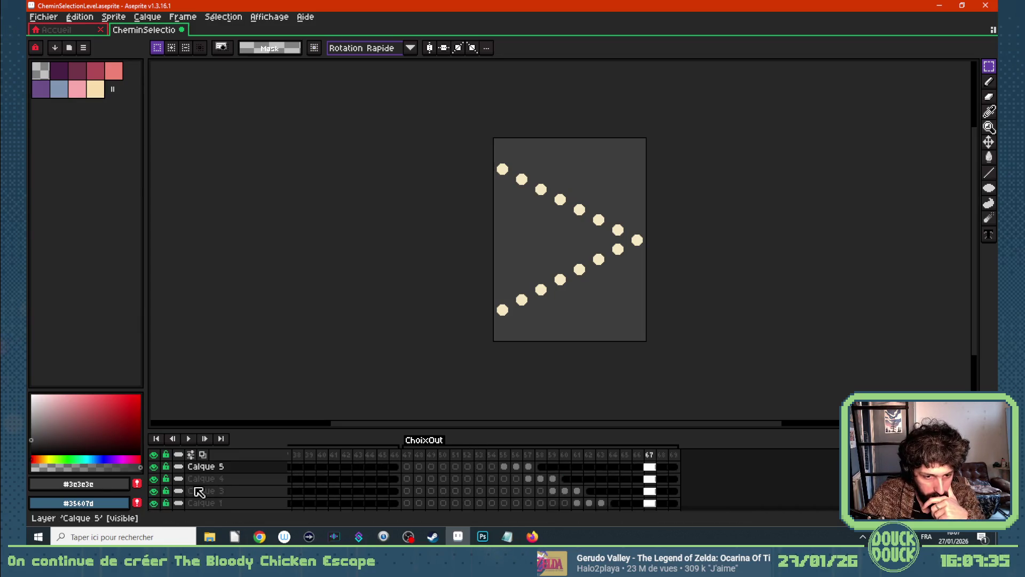
{"action": "scroll", "coordinate": [199, 491], "scroll_direction": "down", "scroll_amount": 2}
{"action": "left_click", "coordinate": [154, 491]}
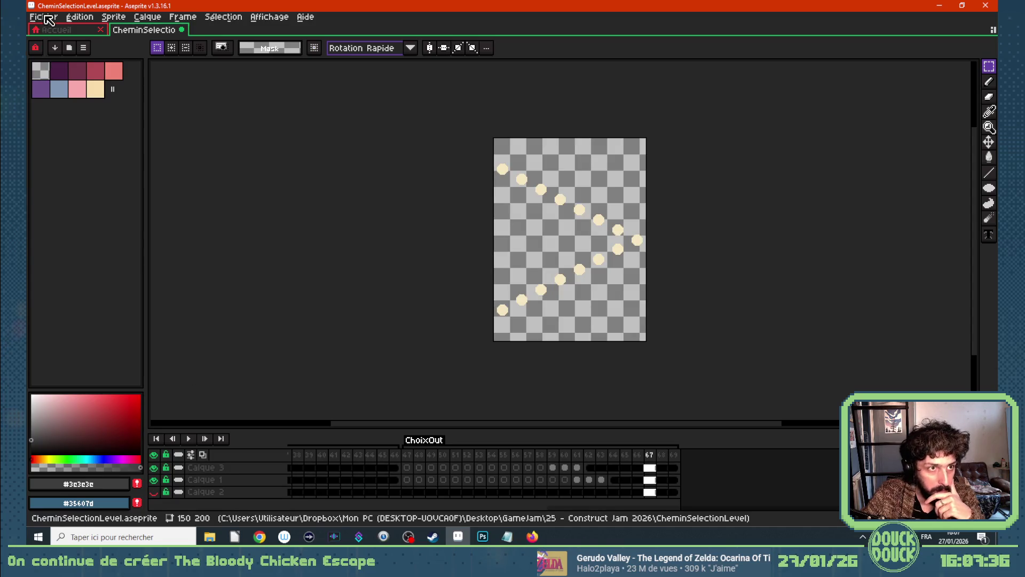
Export the ChoixIn tag as a ChoixIn.png sequence of 23 numbered files.
{"action": "left_click", "coordinate": [47, 20]}
{"action": "mouse_move", "coordinate": [105, 120]}
{"action": "left_click", "coordinate": [266, 128]}
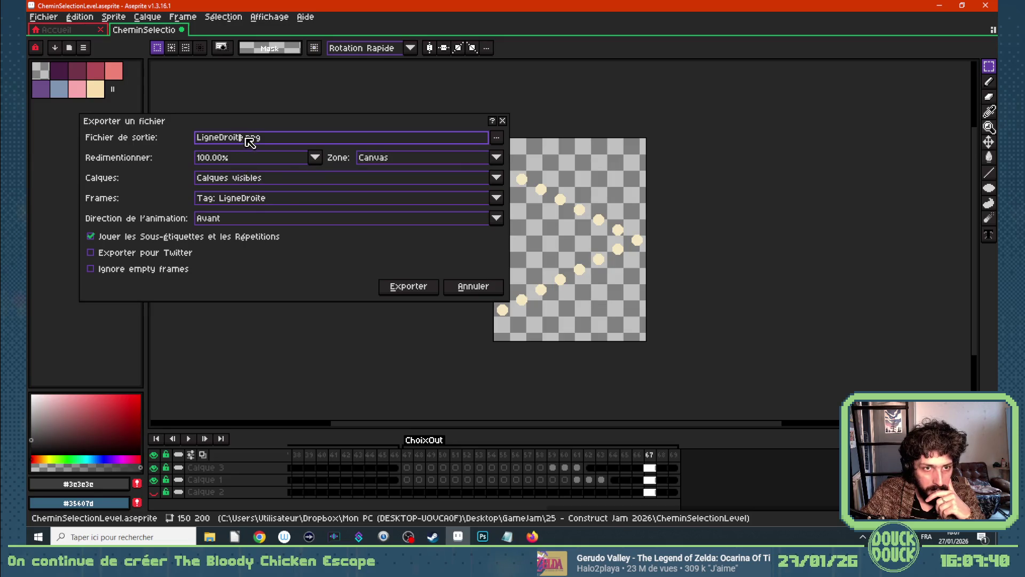
{"action": "left_click_drag", "start_coordinate": [242, 140], "coordinate": [190, 145]}
{"action": "type", "text": "ChoixIn"}
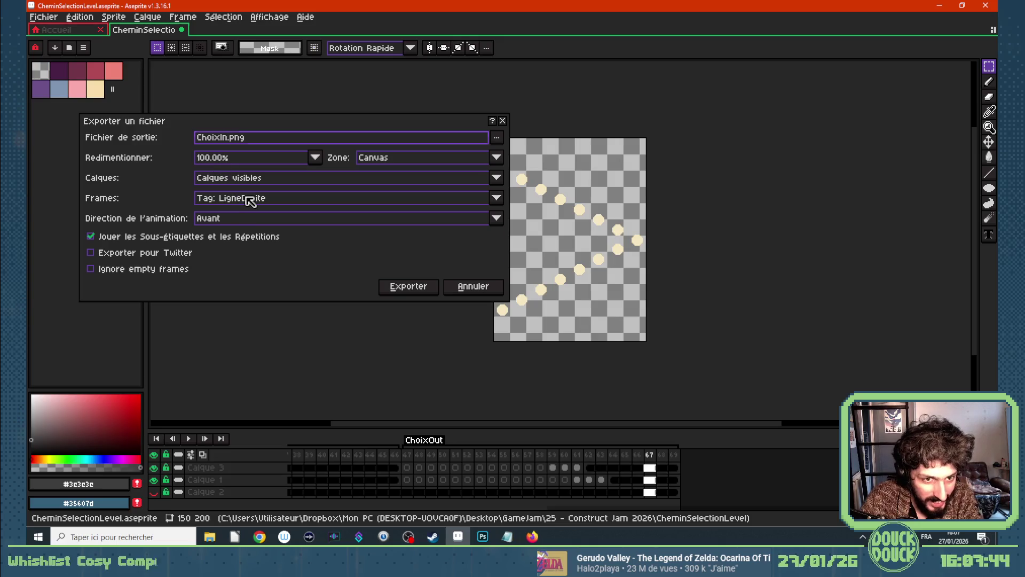
{"action": "left_click", "coordinate": [252, 199]}
{"action": "left_click", "coordinate": [251, 242]}
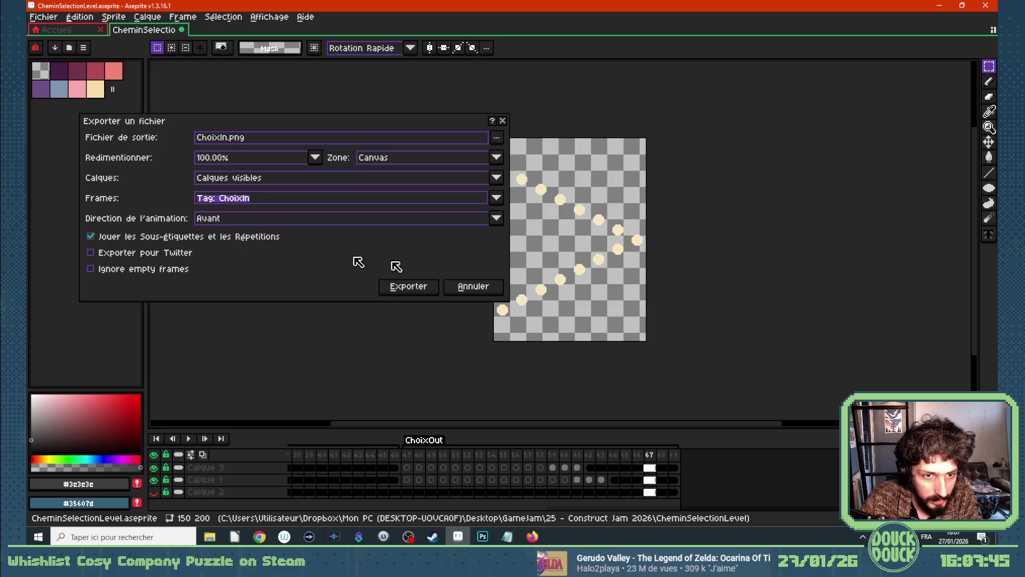
{"action": "left_click", "coordinate": [426, 294]}
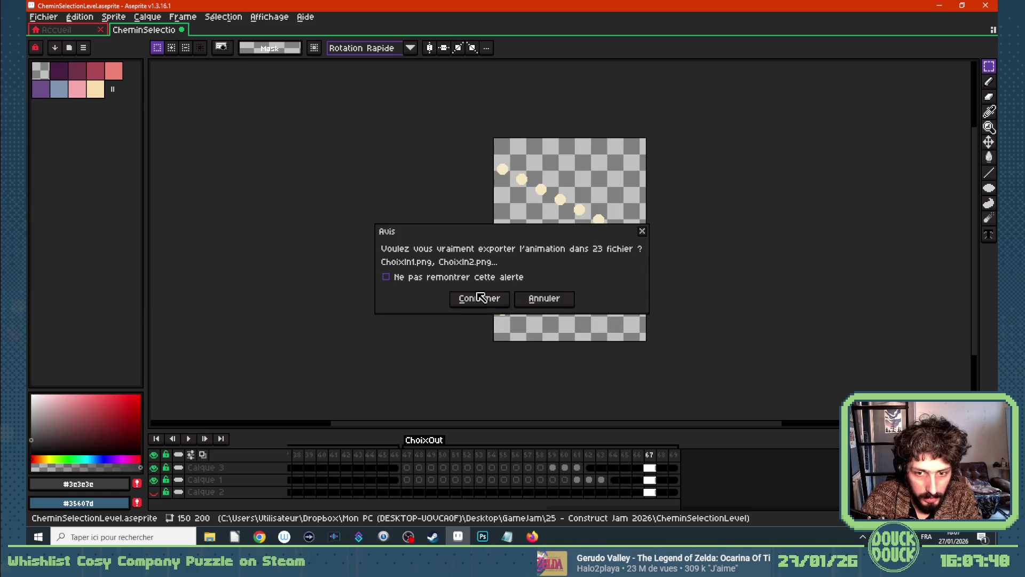
{"action": "left_click", "coordinate": [477, 297]}
Export the ChoixOut tag as a ChoixOut.png numbered frame sequence.
{"action": "left_click", "coordinate": [49, 18]}
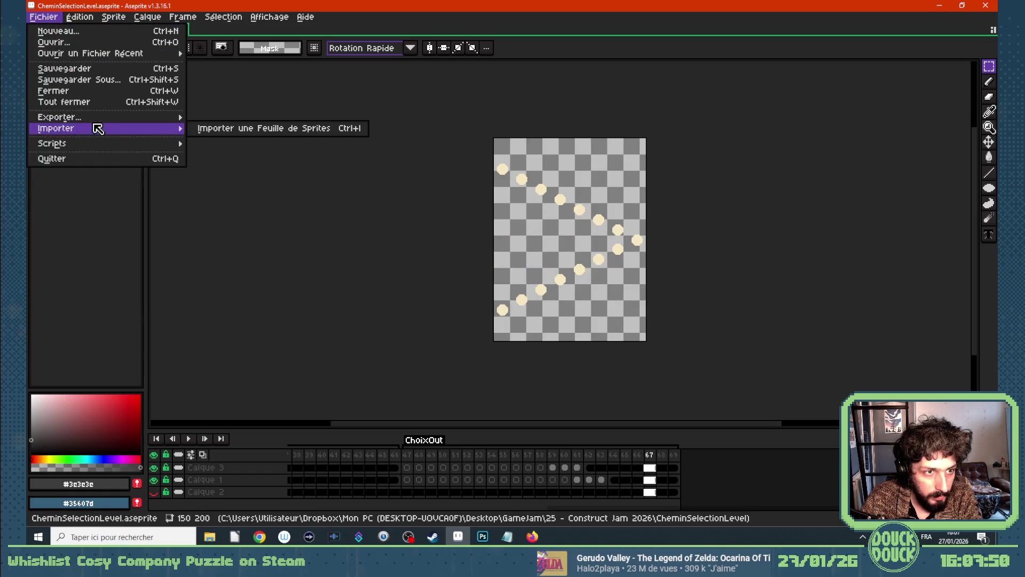
{"action": "mouse_move", "coordinate": [98, 120]}
{"action": "left_click", "coordinate": [233, 120]}
{"action": "left_click", "coordinate": [230, 141]}
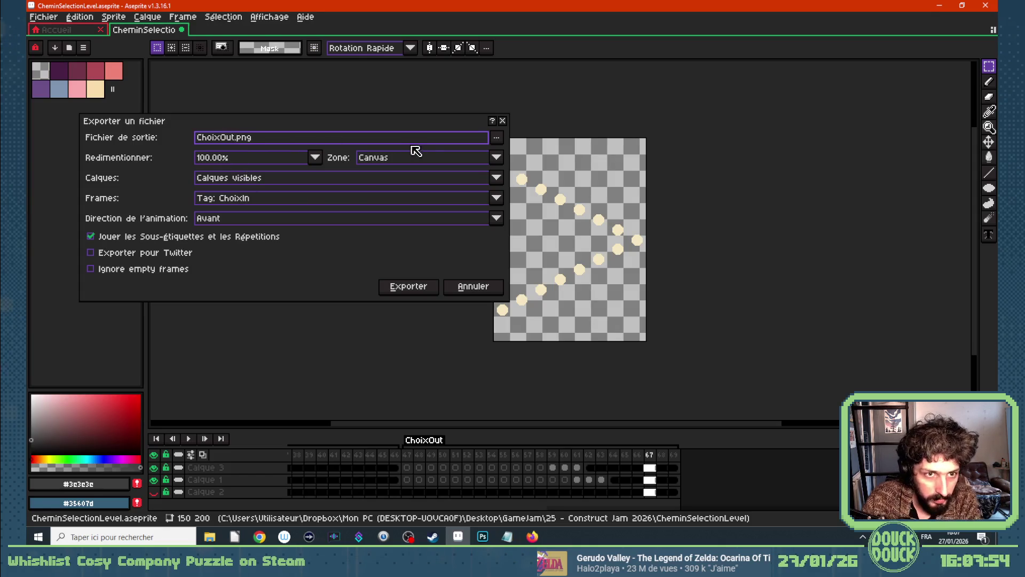
{"action": "left_click", "coordinate": [239, 202]}
{"action": "left_click", "coordinate": [247, 252]}
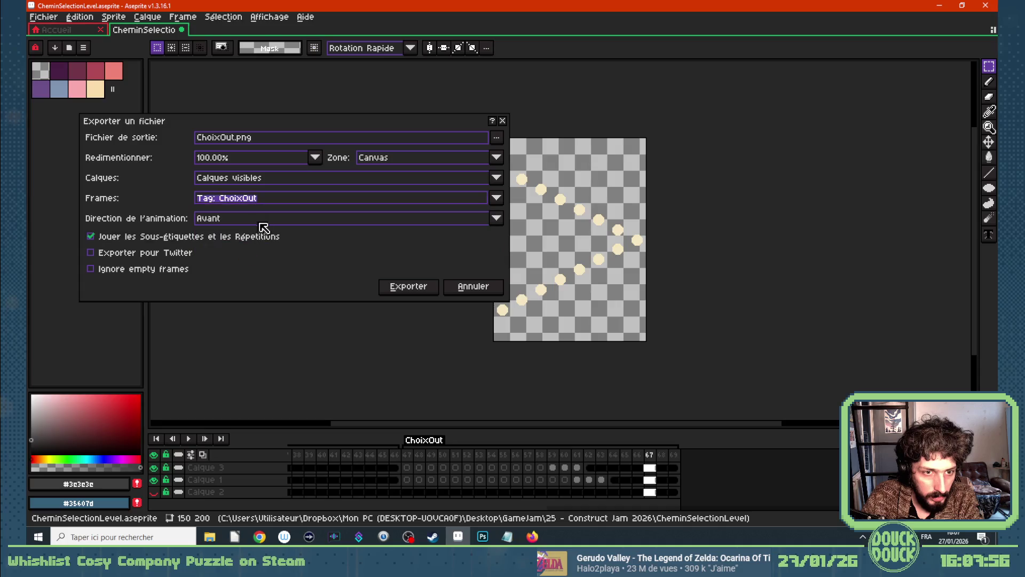
{"action": "left_click", "coordinate": [422, 288]}
{"action": "left_click", "coordinate": [490, 301]}
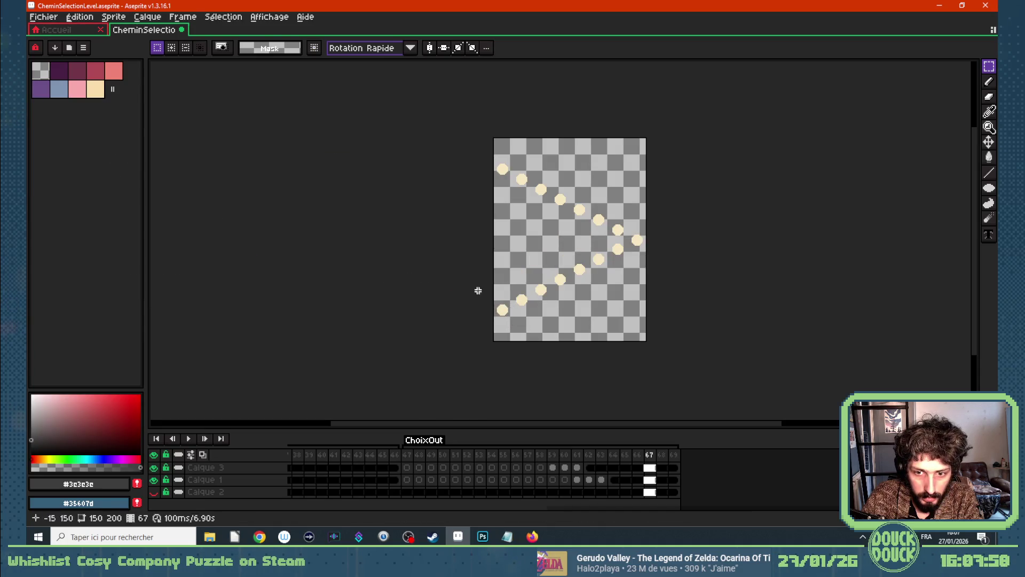
{"action": "left_click", "coordinate": [260, 537]}
In the CheminSelectionLevel animation editor, rename Animation 1 to LigneDroite.
{"action": "left_click", "coordinate": [257, 514]}
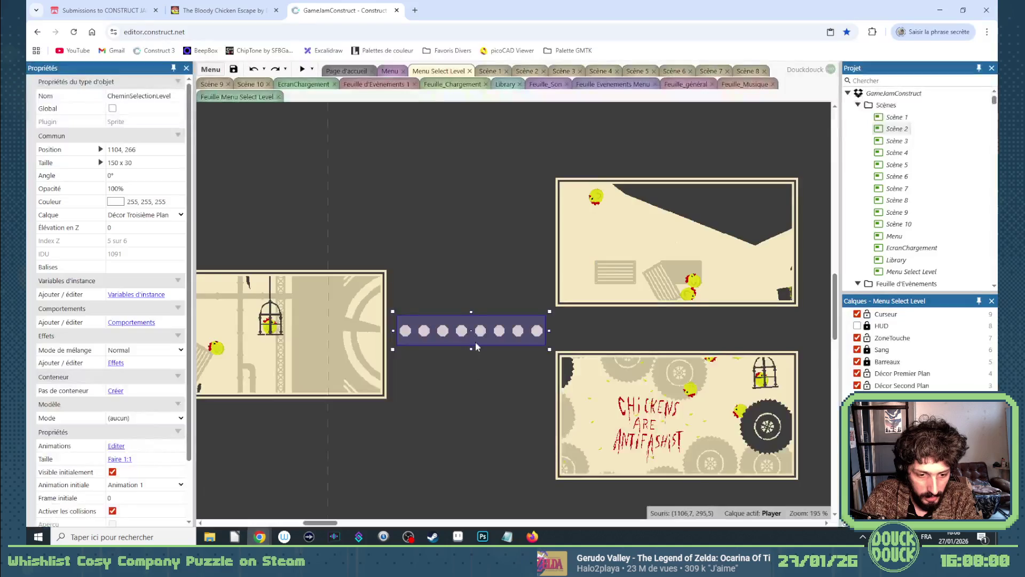
{"action": "double_click", "coordinate": [462, 335]}
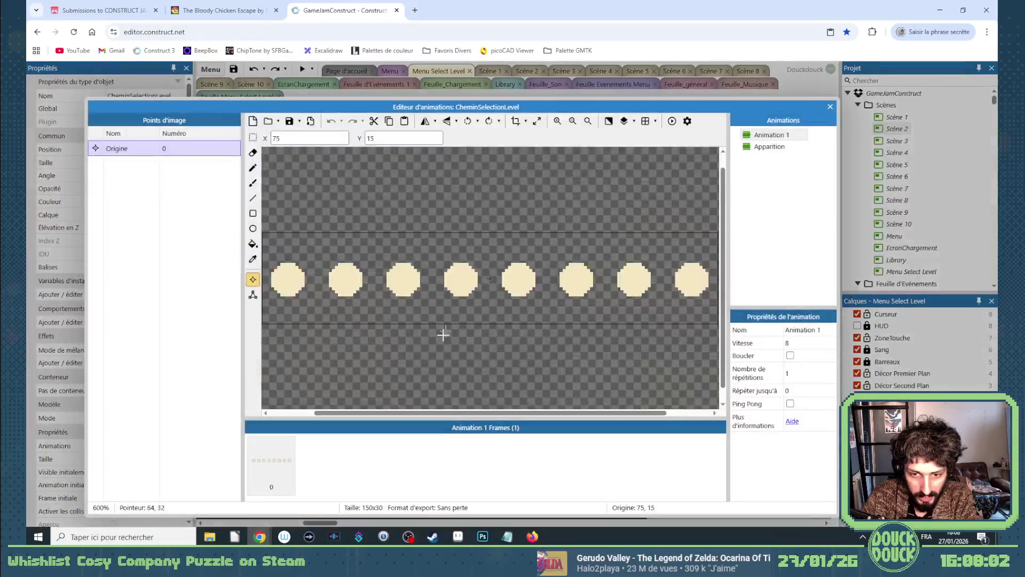
{"action": "left_click", "coordinate": [773, 137]}
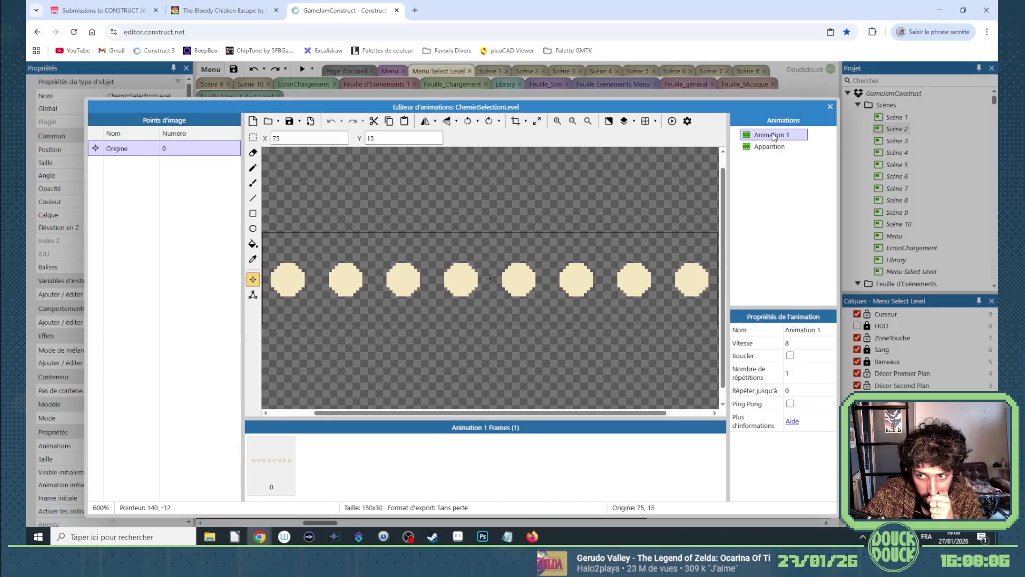
{"action": "left_click", "coordinate": [773, 137]}
{"action": "type", "text": "igne"}
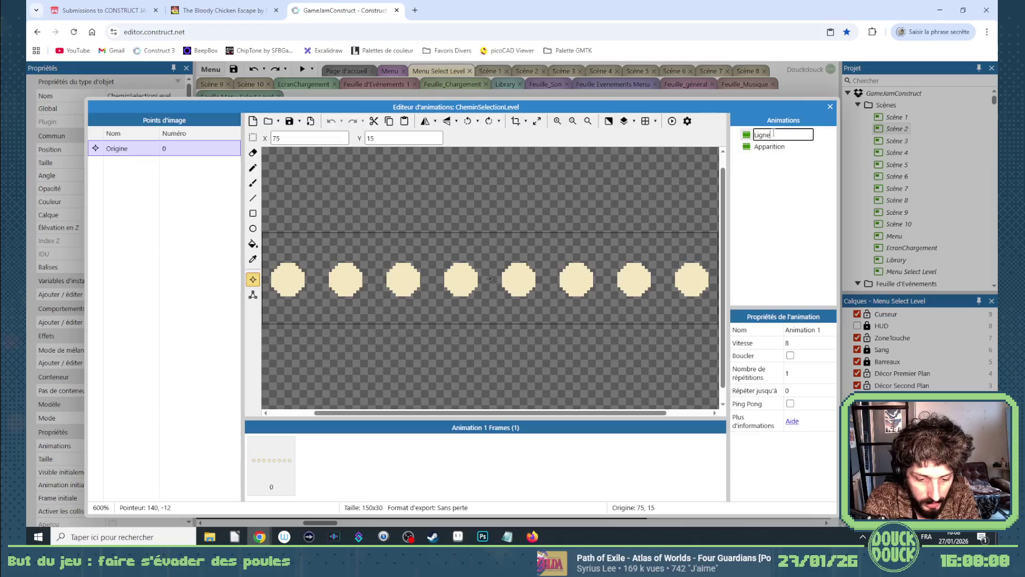
{"action": "type", "text": "Droite"}
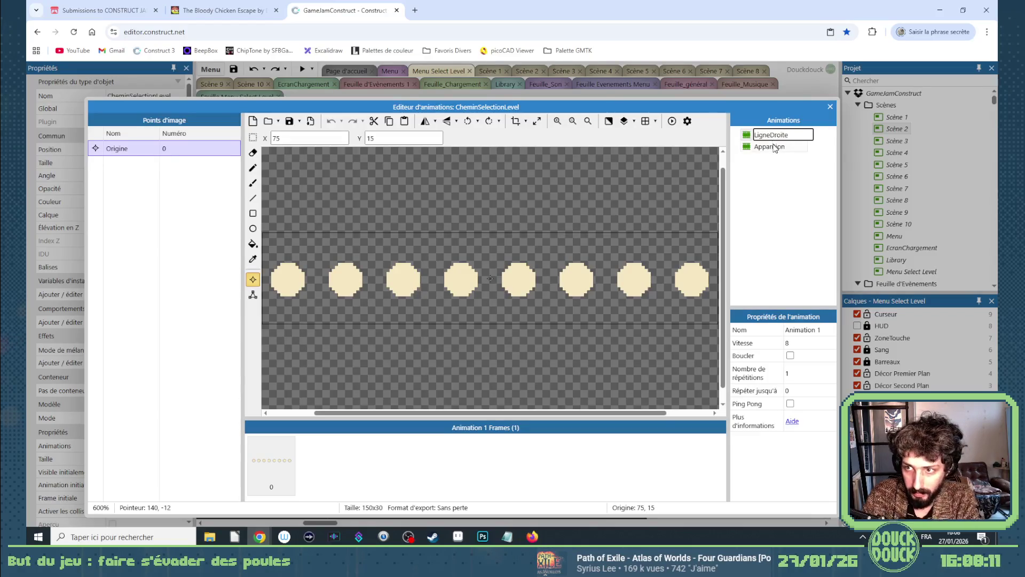
{"action": "left_click", "coordinate": [769, 147]}
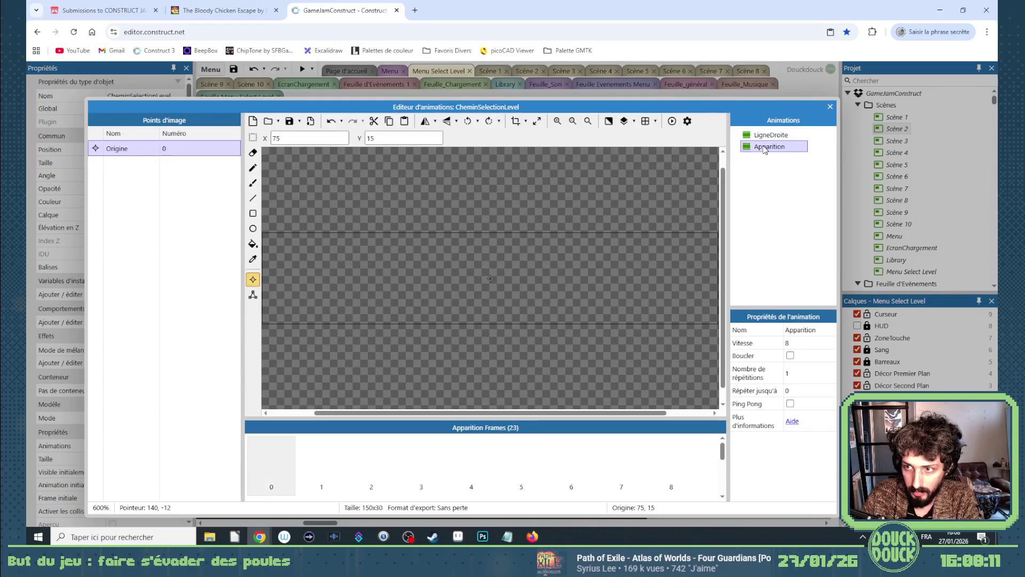
Rename the Apparition animation to LigneDroite_Apparition.
{"action": "left_click", "coordinate": [759, 149]}
{"action": "type", "text": "LigneDroite"}
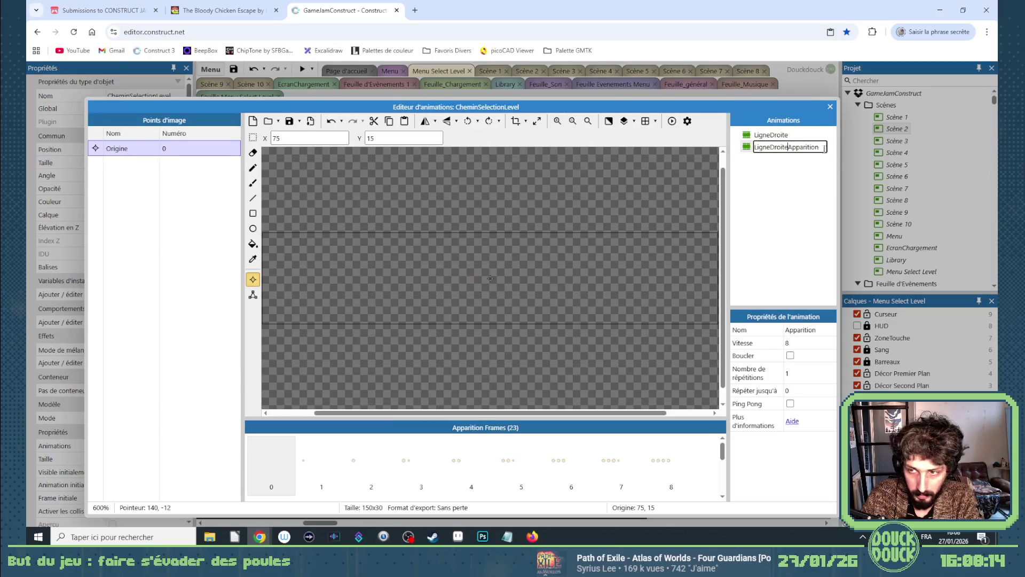
{"action": "type", "text": "_"}
{"action": "left_click", "coordinate": [799, 184]}
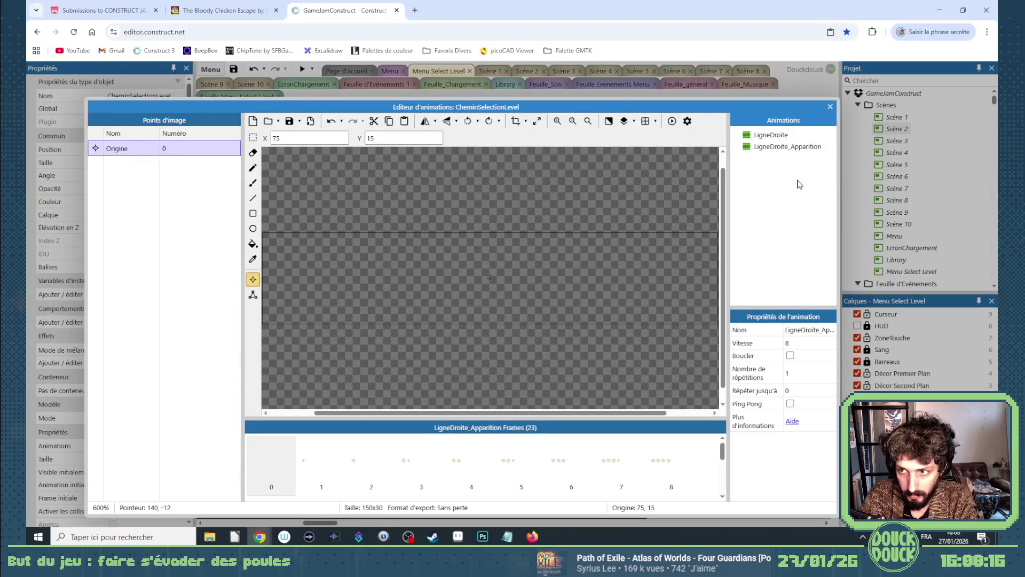
Add a new animation, import frames ChoixIn1 to ChoixIn23, and start renaming it.
{"action": "right_click", "coordinate": [768, 163]}
{"action": "left_click", "coordinate": [781, 170]}
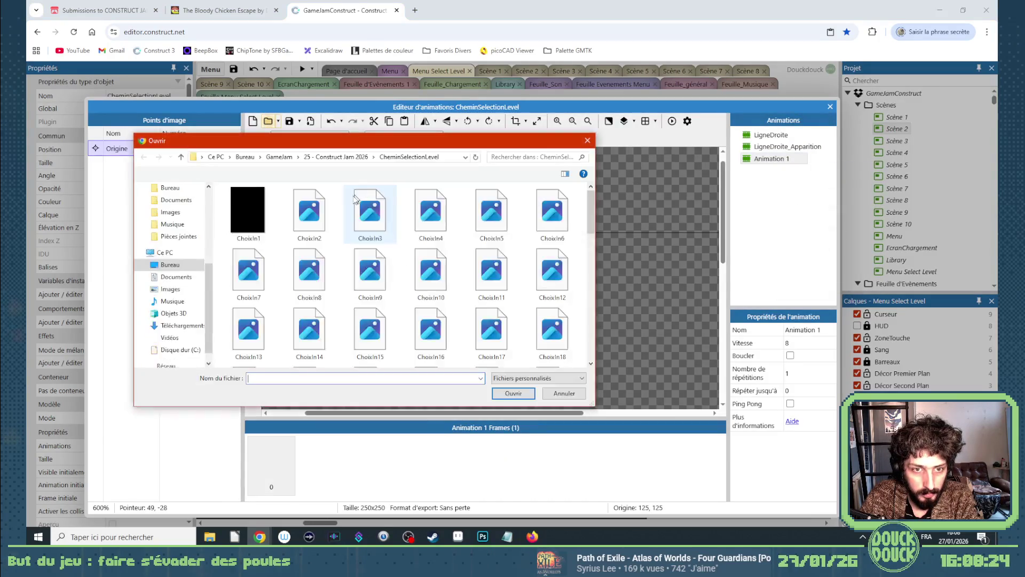
{"action": "scroll", "coordinate": [386, 267], "scroll_direction": "down", "scroll_amount": 2}
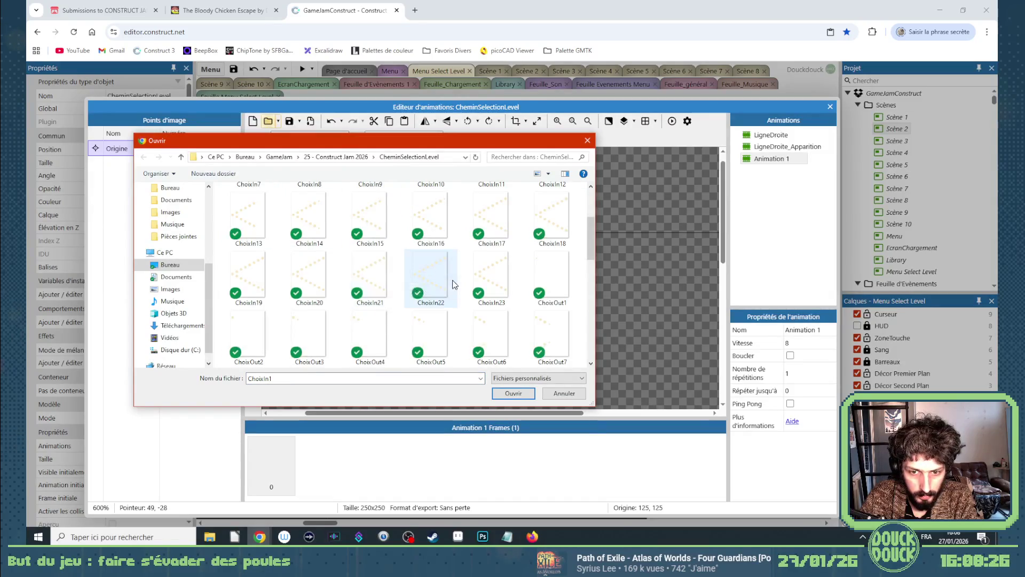
{"action": "left_click", "coordinate": [492, 282], "text": "shift"}
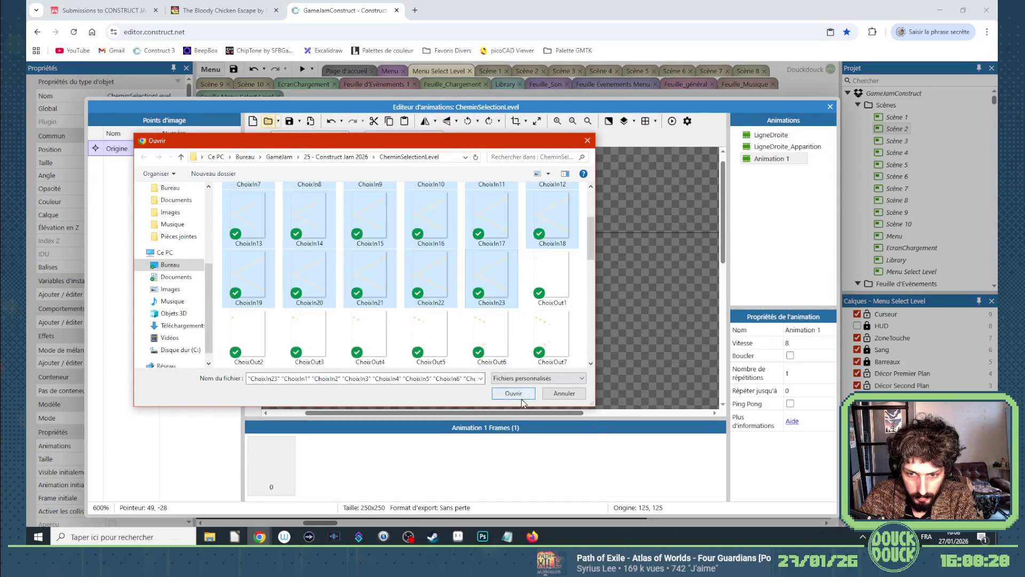
{"action": "left_click", "coordinate": [513, 393]}
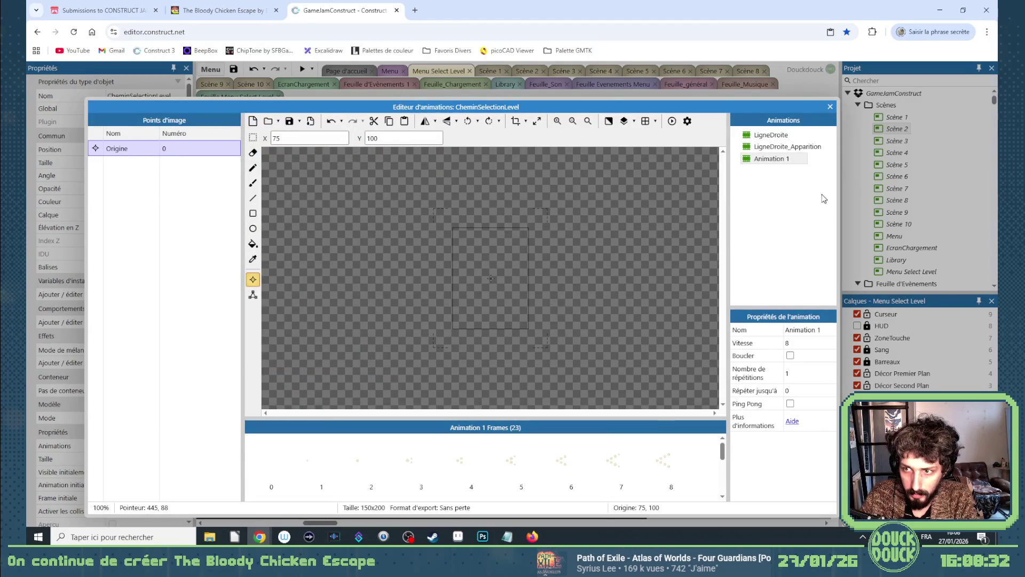
{"action": "left_click", "coordinate": [776, 162]}
{"action": "left_click", "coordinate": [764, 162]}
{"action": "type", "text": "Choix_In"}
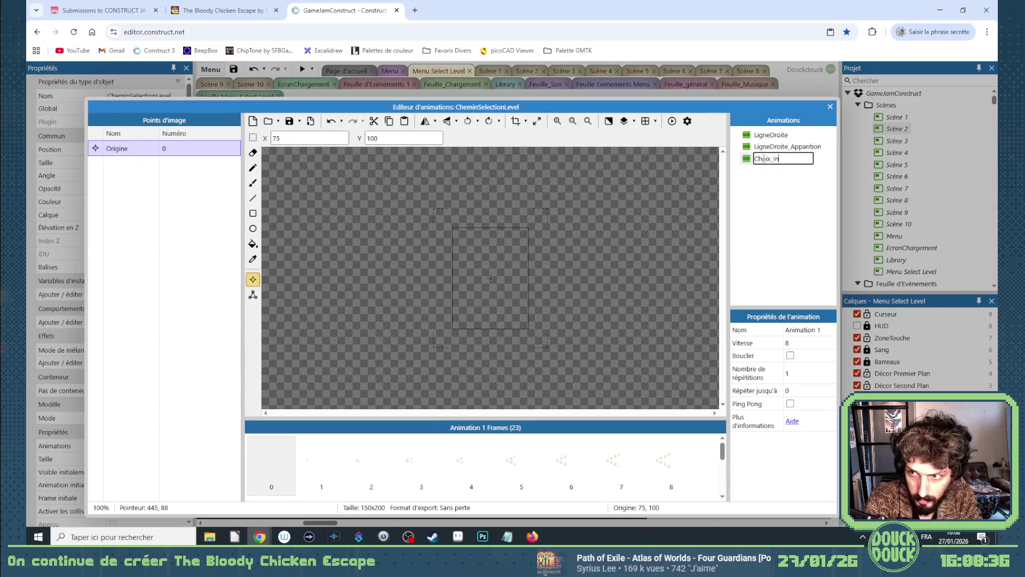
Name the animations ChoixIn and ChoixIn_Apparition.
{"action": "double_click", "coordinate": [763, 158]}
{"action": "key", "text": "Return"}
{"action": "right_click", "coordinate": [771, 161]}
{"action": "key", "text": "Escape"}
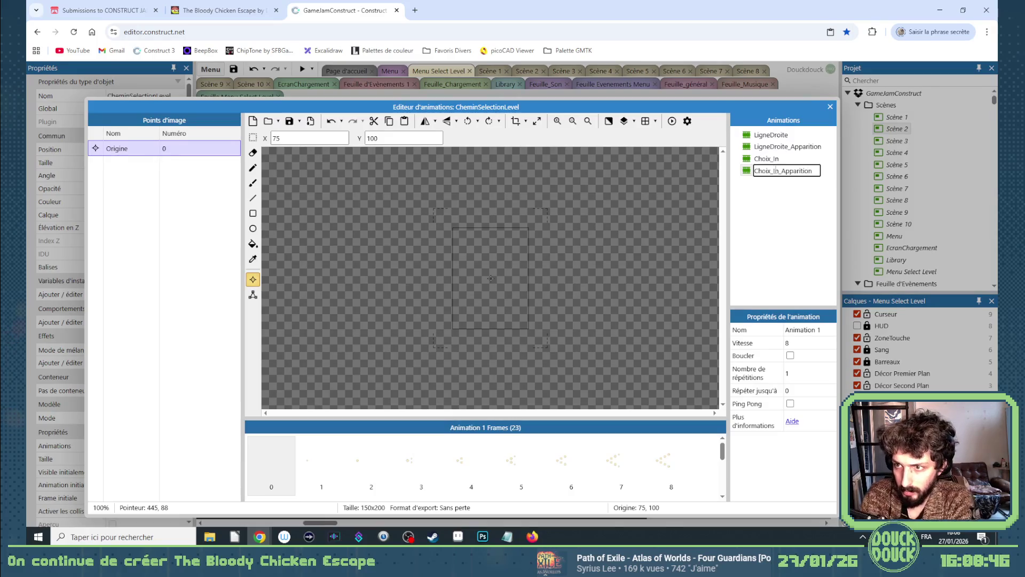
{"action": "left_click", "coordinate": [775, 161]}
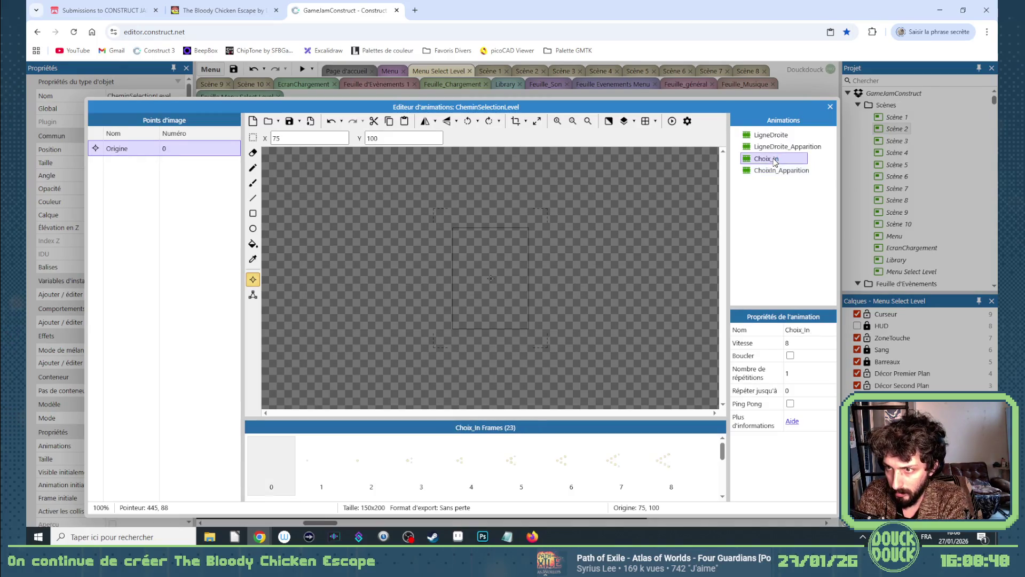
{"action": "left_click", "coordinate": [774, 159]}
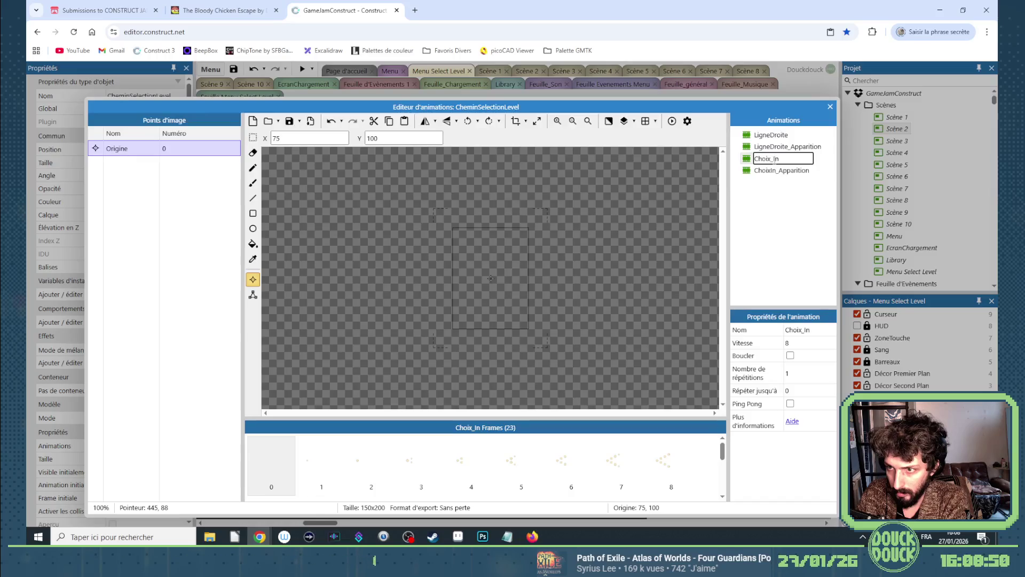
{"action": "left_click", "coordinate": [794, 203]}
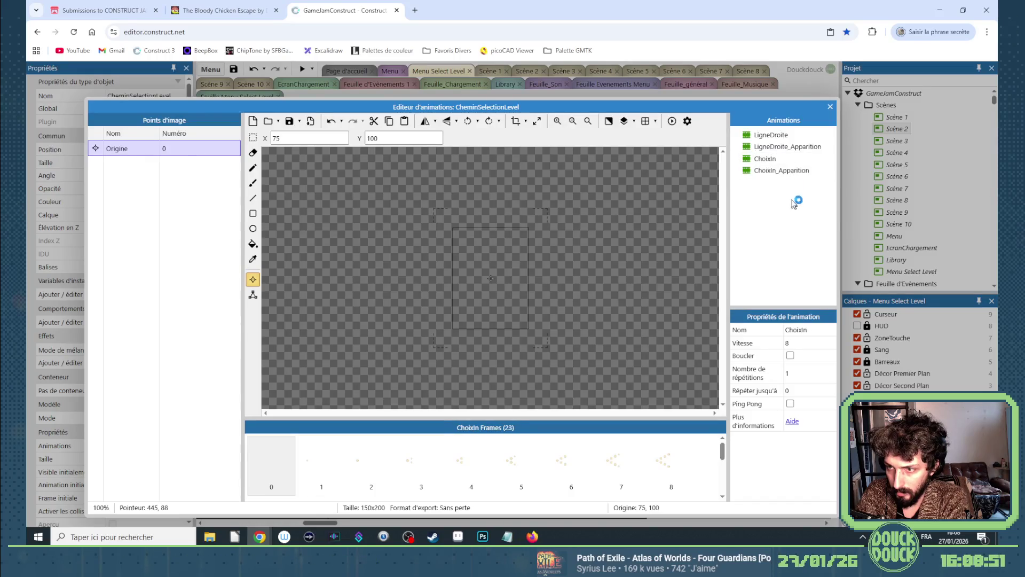
Delete all ChoixIn frames except the final full-V frame.
{"action": "left_click", "coordinate": [772, 171]}
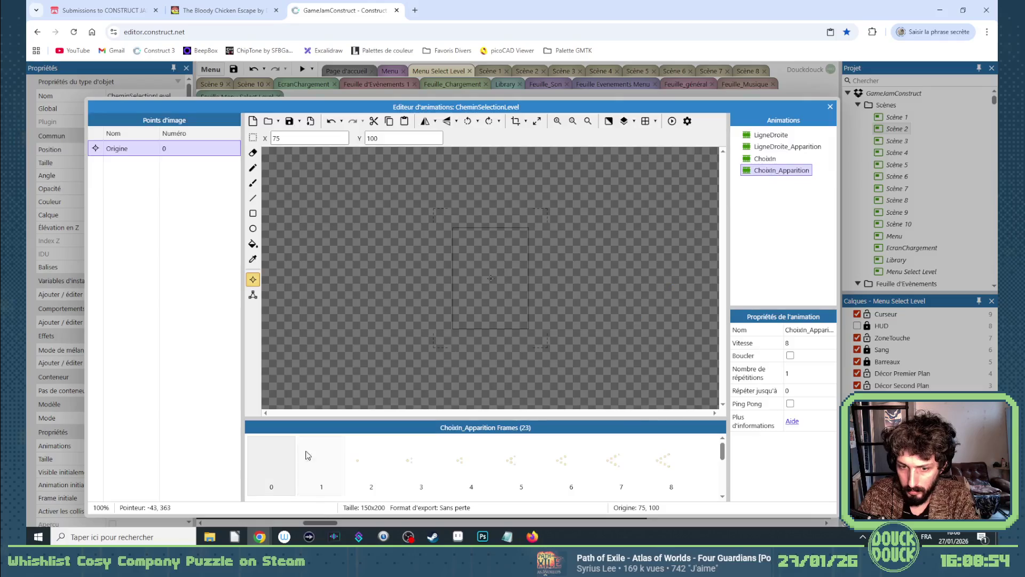
{"action": "left_click", "coordinate": [775, 160]}
{"action": "scroll", "coordinate": [279, 459], "scroll_direction": "down", "scroll_amount": 3}
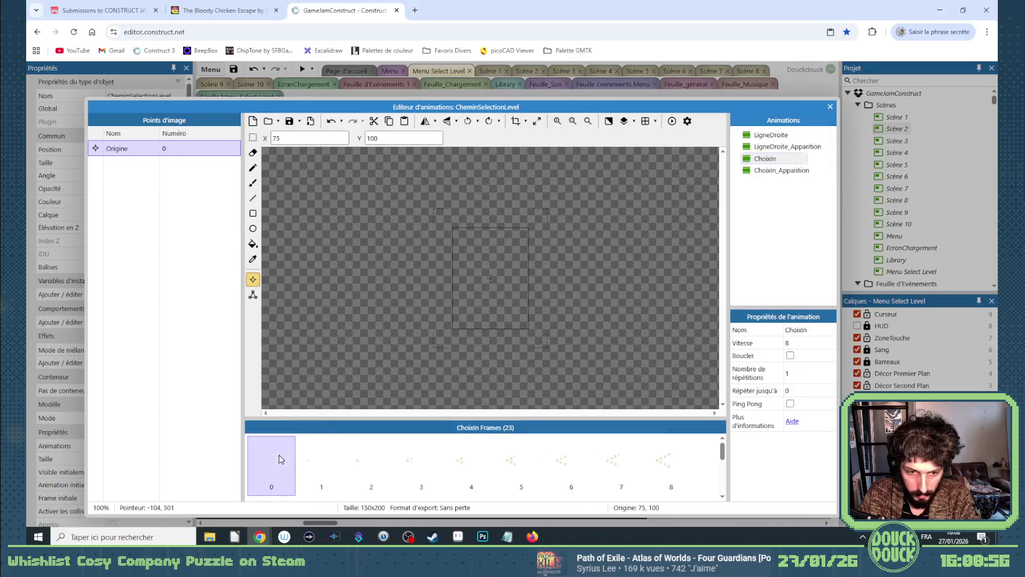
{"action": "left_click", "coordinate": [271, 464]}
{"action": "left_click", "coordinate": [434, 464], "text": "shift"}
{"action": "key", "text": "Delete"}
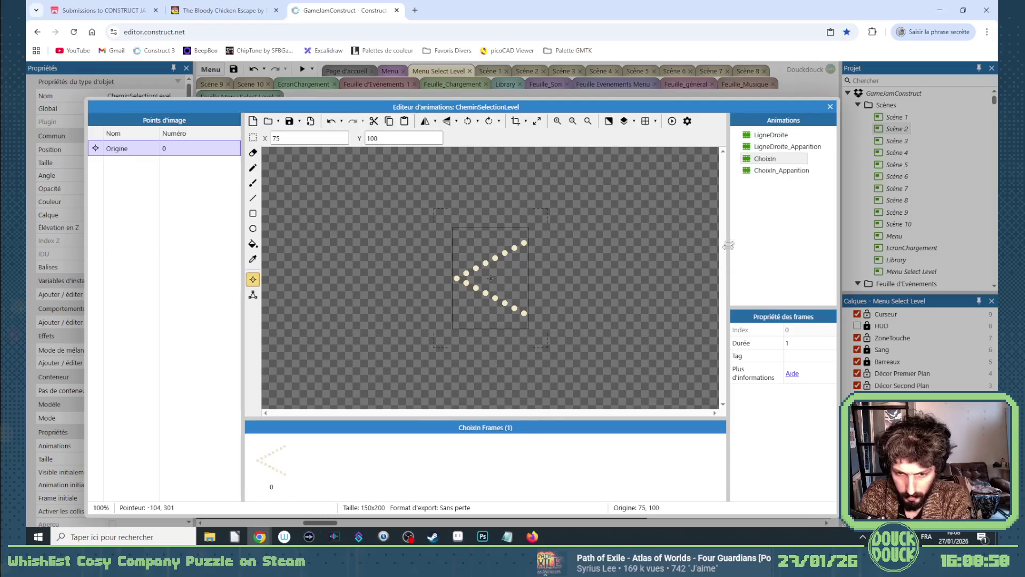
{"action": "right_click", "coordinate": [781, 193]}
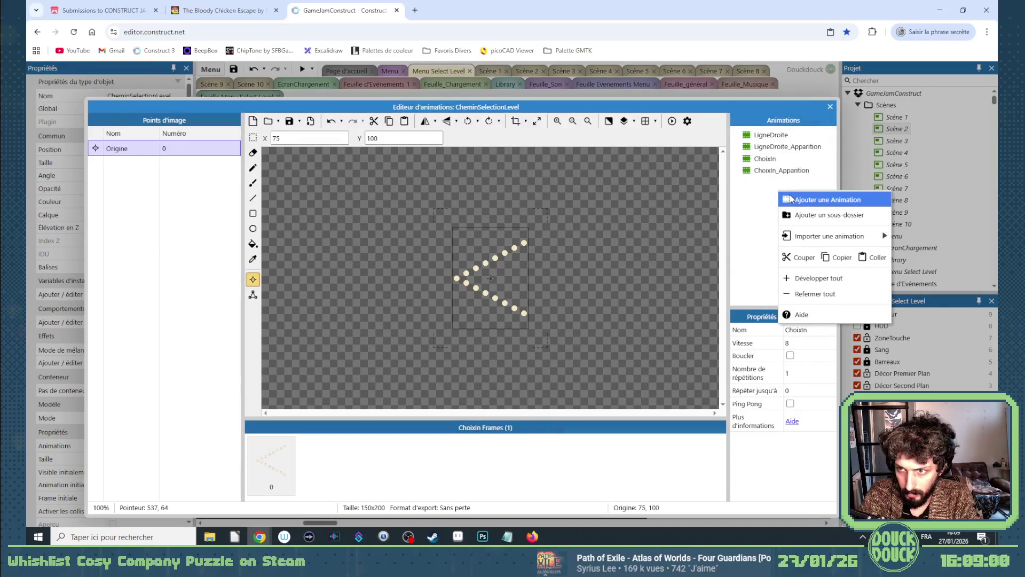
Add a new animation with the 23 images ChoixOut1–ChoixOut23 as frames.
{"action": "left_click", "coordinate": [791, 198]}
{"action": "left_click", "coordinate": [267, 121]}
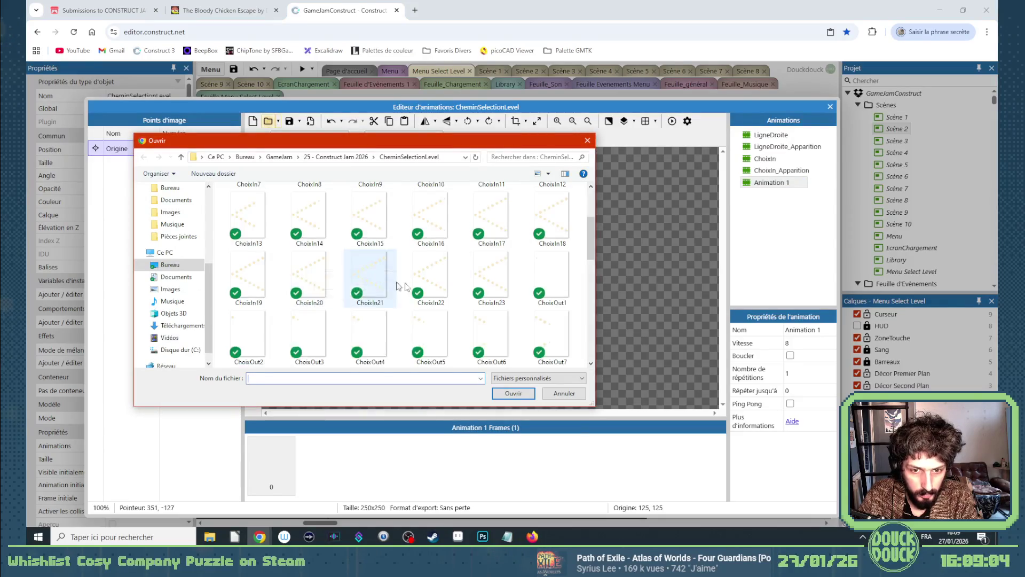
{"action": "left_click", "coordinate": [550, 286]}
{"action": "key", "text": "Down"}
{"action": "key", "text": "Down"}
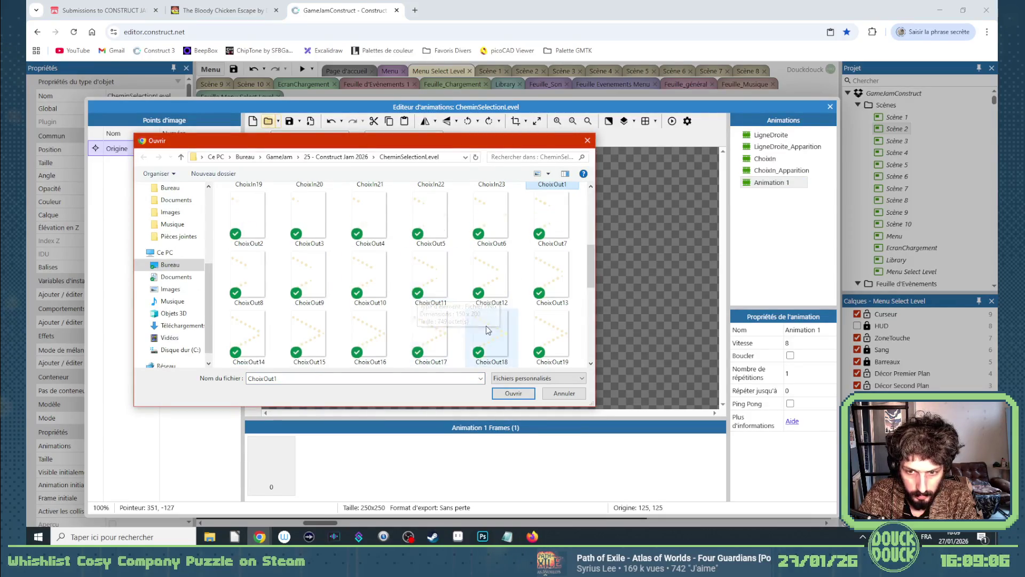
{"action": "scroll", "coordinate": [438, 288], "scroll_direction": "down", "scroll_amount": 2}
{"action": "left_click", "coordinate": [449, 277], "text": "shift"}
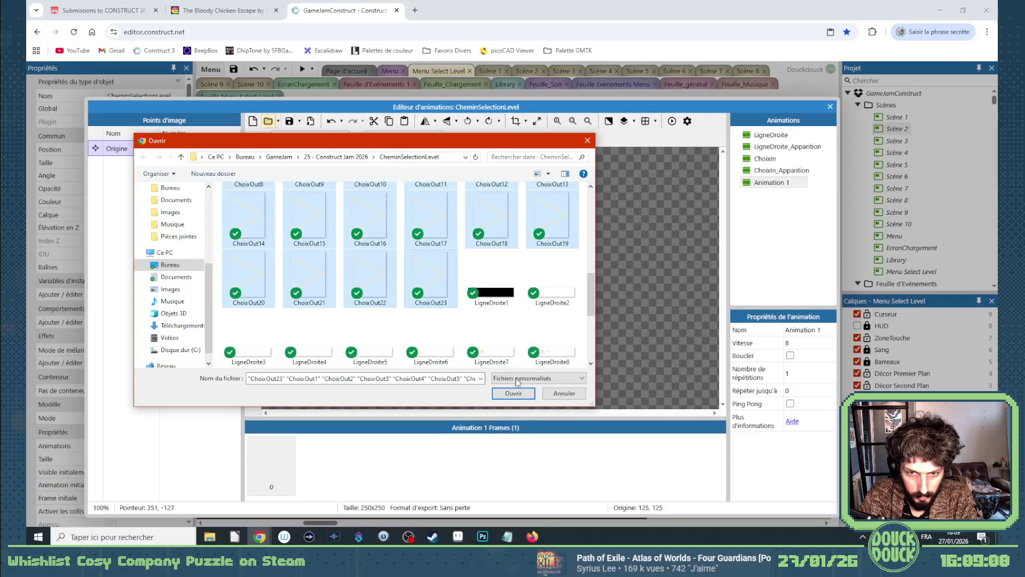
{"action": "left_click", "coordinate": [514, 393]}
Rename it ChoixOut and duplicate it as ChoixOut_Apparition.
{"action": "right_click", "coordinate": [769, 184]}
{"action": "left_click", "coordinate": [767, 186]}
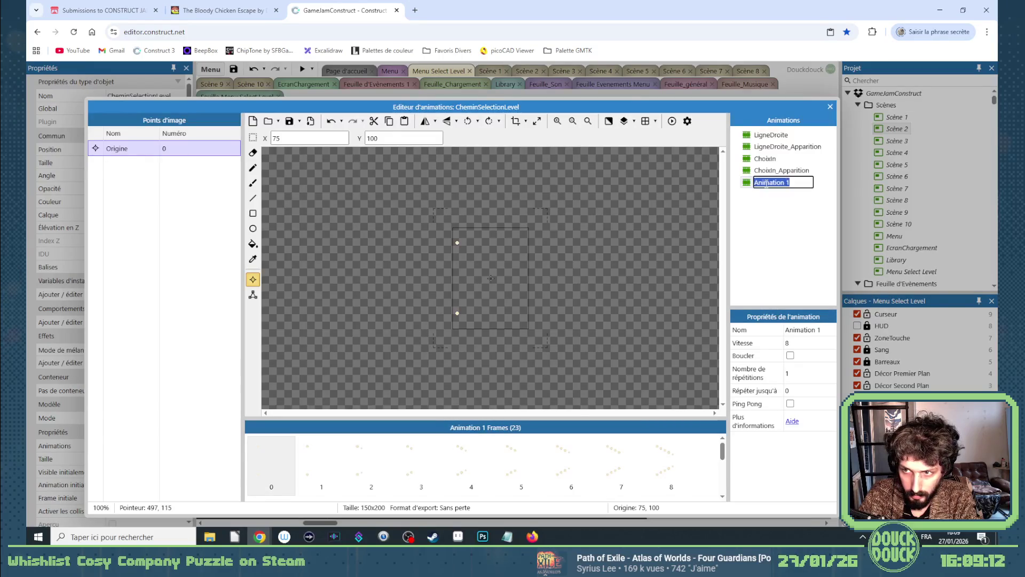
{"action": "type", "text": "ChoixOut"}
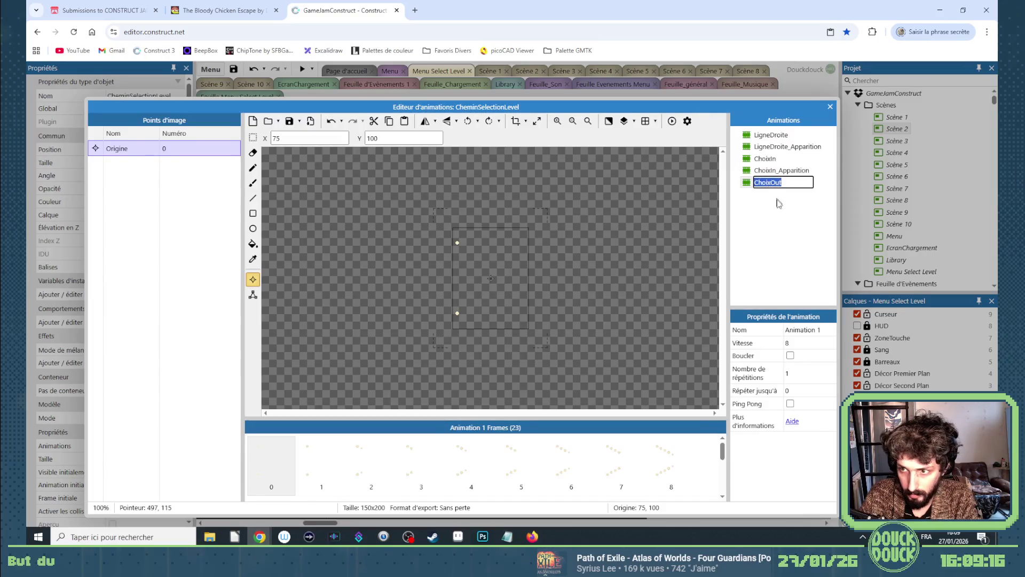
{"action": "left_click", "coordinate": [780, 184]}
{"action": "right_click", "coordinate": [779, 184]}
{"action": "left_click", "coordinate": [783, 194]}
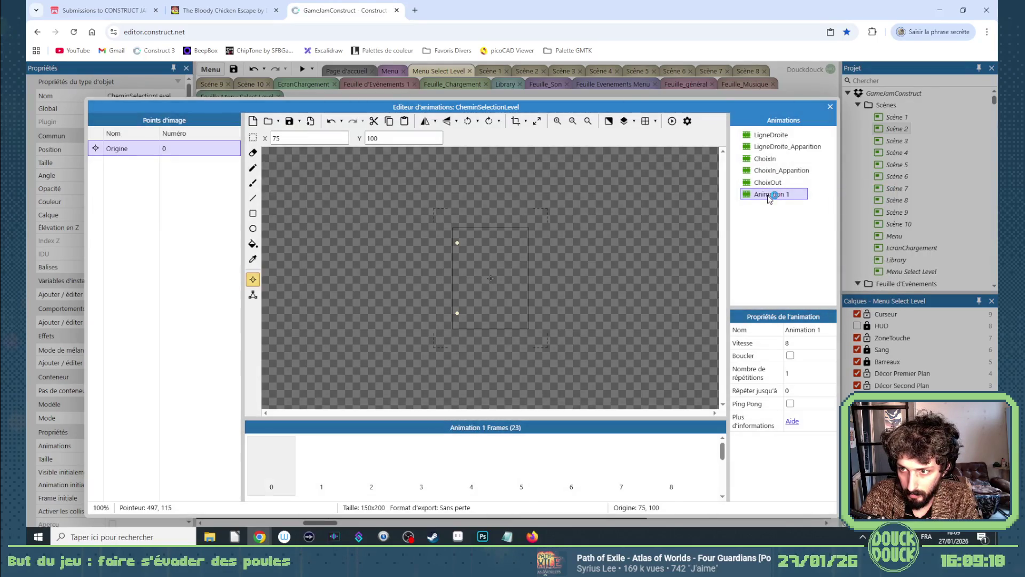
{"action": "left_click", "coordinate": [768, 195]}
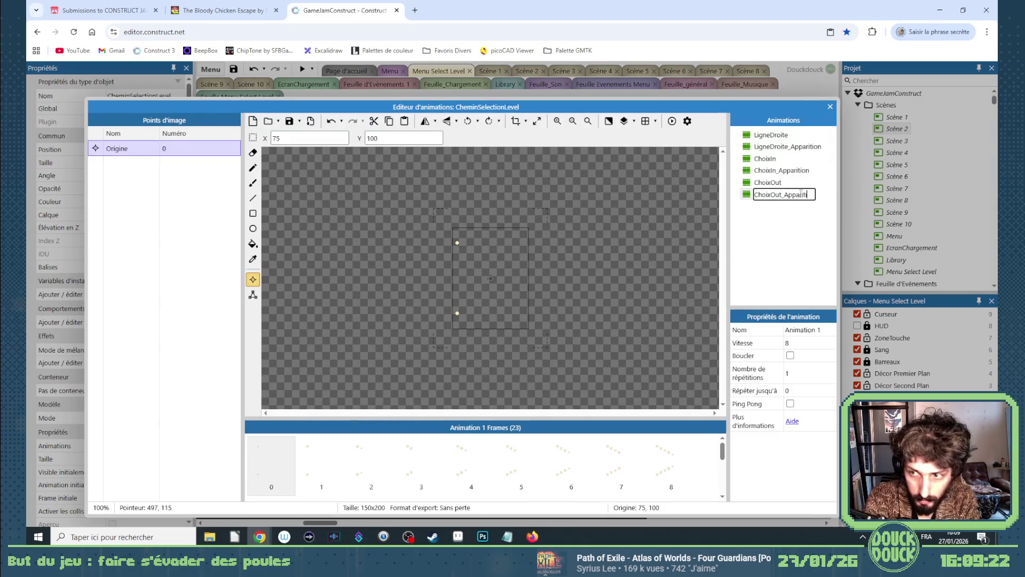
{"action": "key", "text": "Return"}
Trim ChoixOut to its last frame and close the animation editor.
{"action": "left_click", "coordinate": [769, 182]}
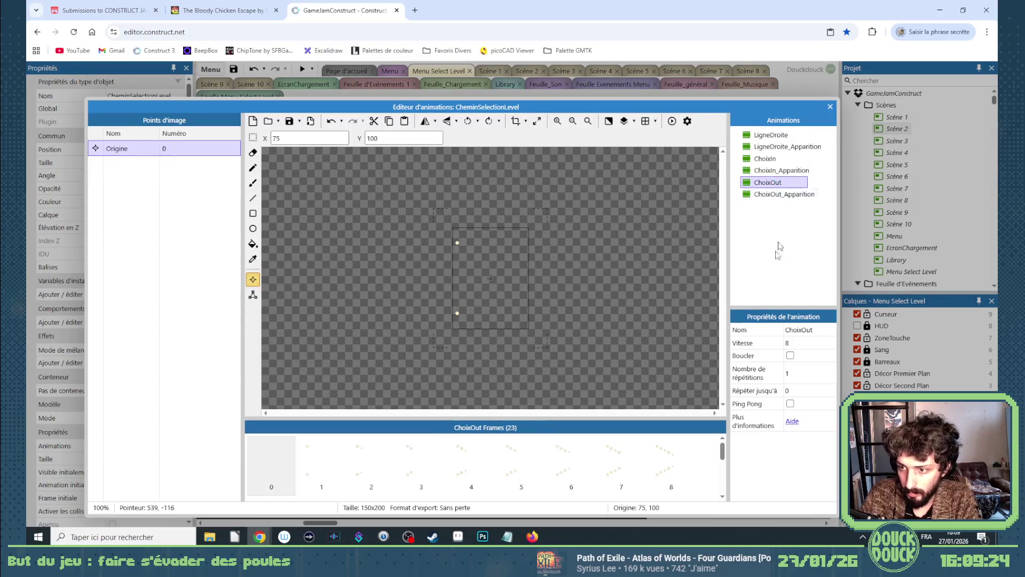
{"action": "scroll", "coordinate": [342, 465], "scroll_direction": "down", "scroll_amount": 5}
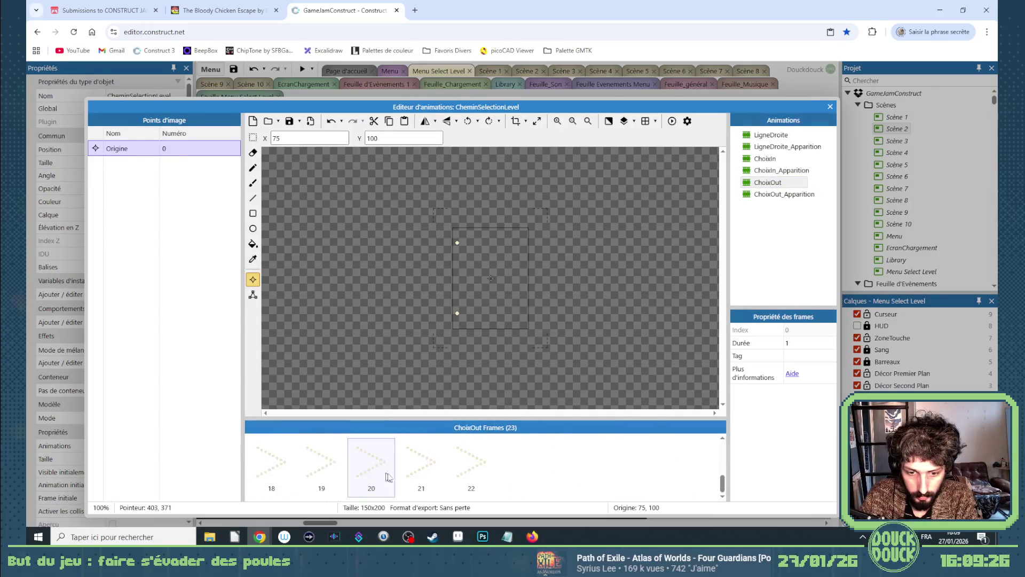
{"action": "left_click", "coordinate": [414, 467], "text": "shift"}
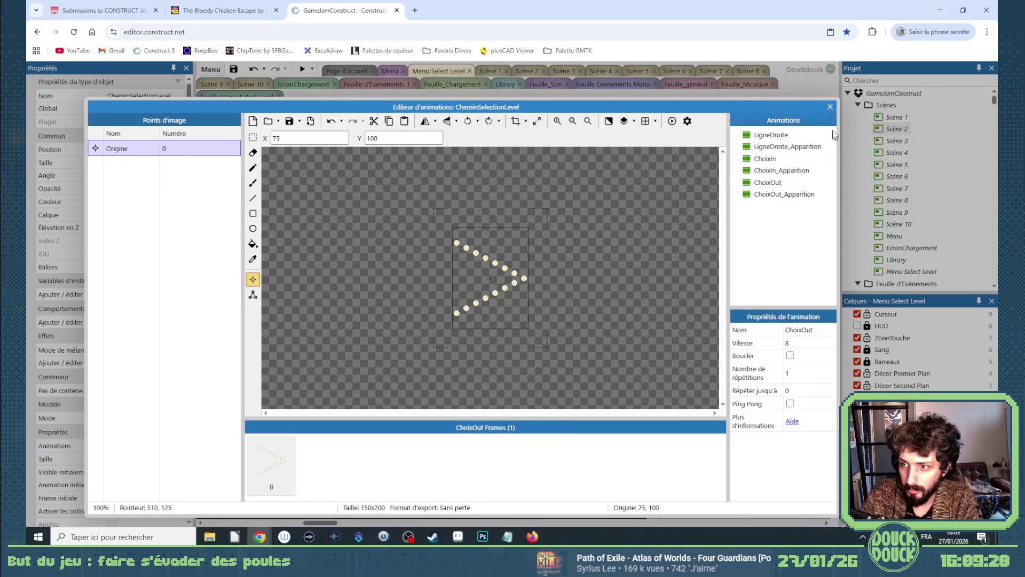
{"action": "left_click", "coordinate": [830, 106]}
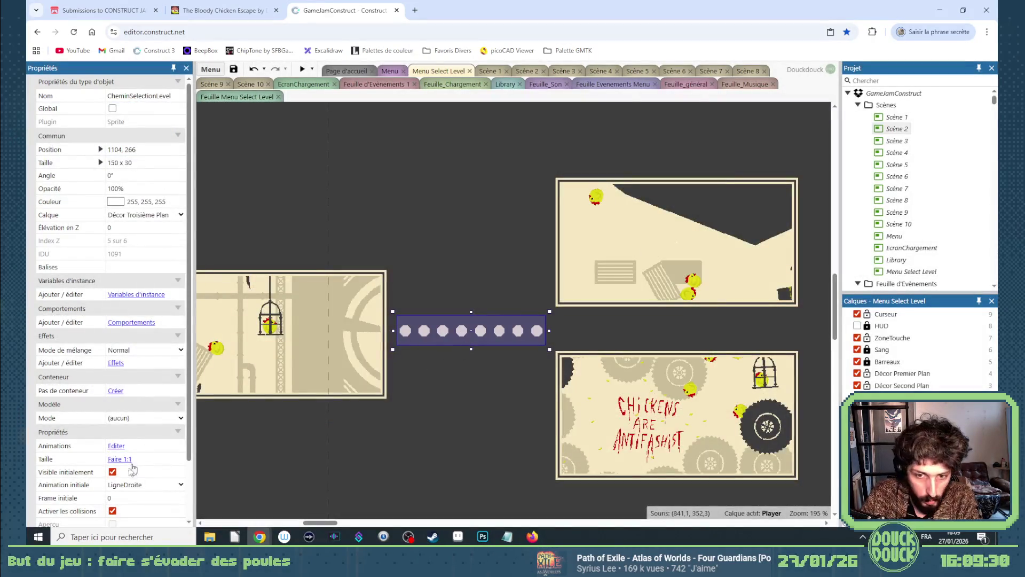
Set the path sprite's Animation initiale to ChoixIn.
{"action": "scroll", "coordinate": [135, 462], "scroll_direction": "down", "scroll_amount": 3}
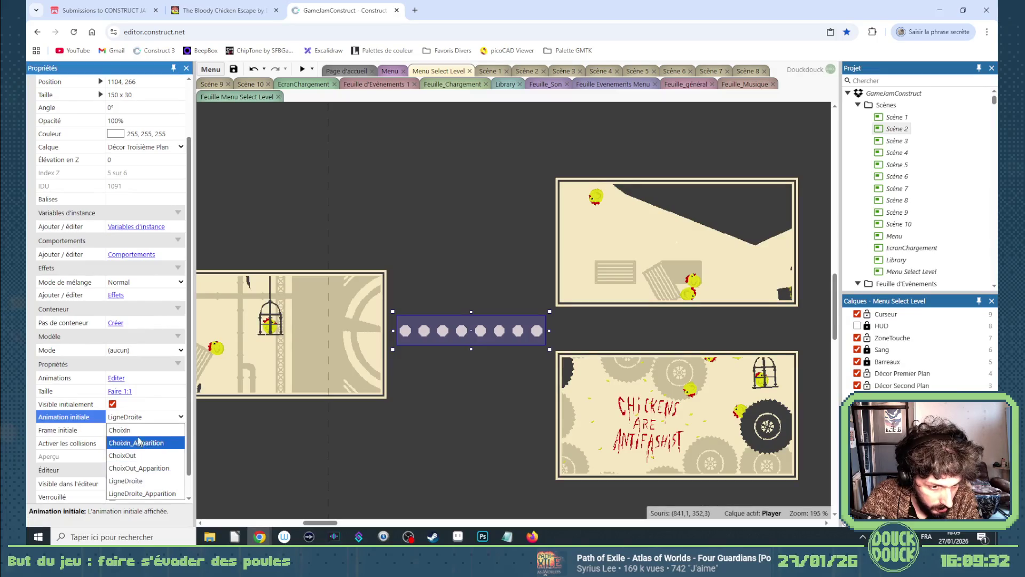
{"action": "left_click", "coordinate": [135, 430]}
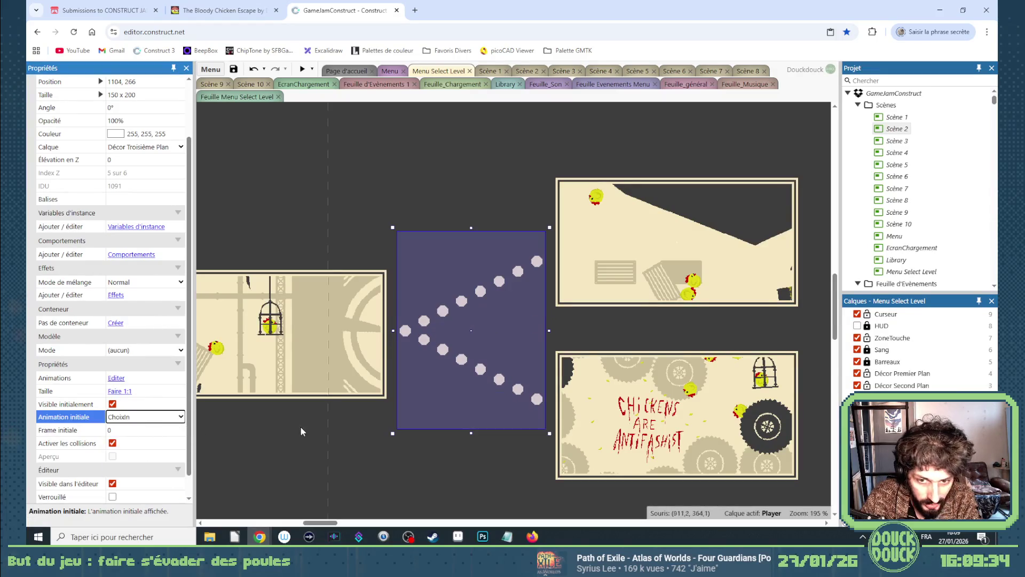
{"action": "left_click", "coordinate": [453, 460]}
Place a copy of the V path to the right with Animation initiale ChoixOut.
{"action": "scroll", "coordinate": [469, 397], "scroll_direction": "down", "scroll_amount": 3}
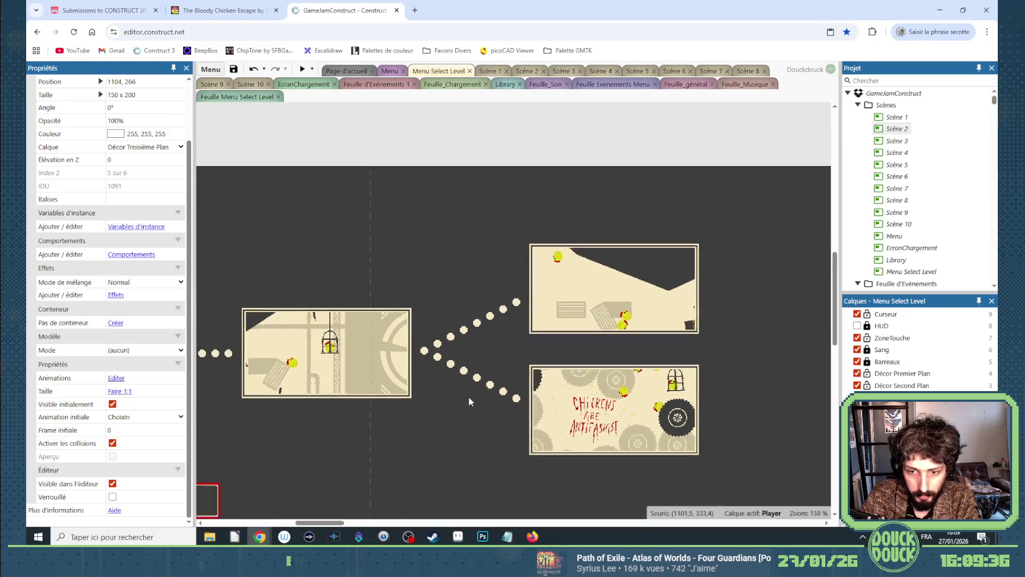
{"action": "scroll", "coordinate": [469, 397], "scroll_direction": "down", "scroll_amount": 2}
{"action": "left_click_drag", "start_coordinate": [462, 379], "coordinate": [674, 377], "text": "ctrl"}
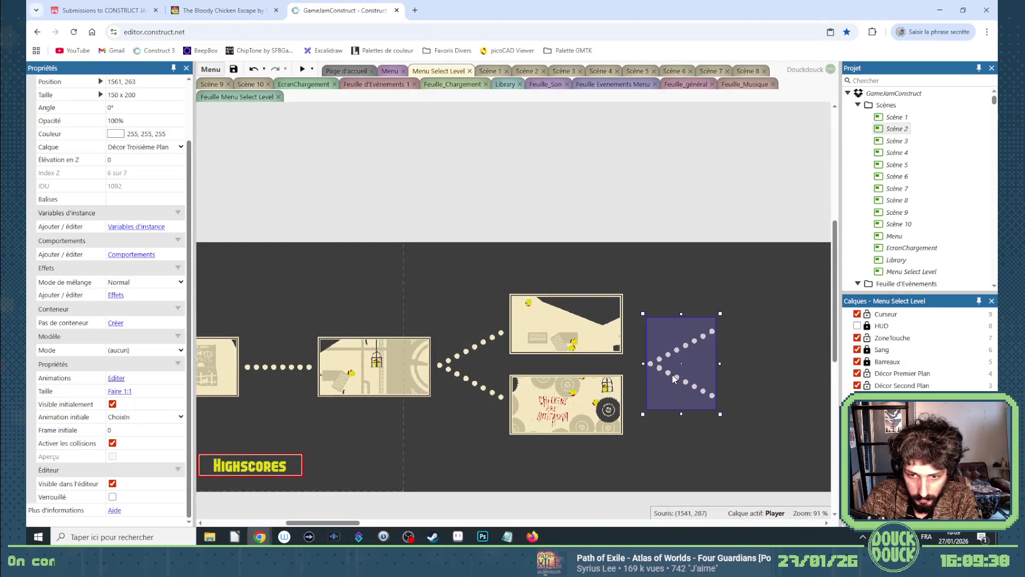
{"action": "left_click", "coordinate": [152, 420]}
{"action": "left_click", "coordinate": [171, 442]}
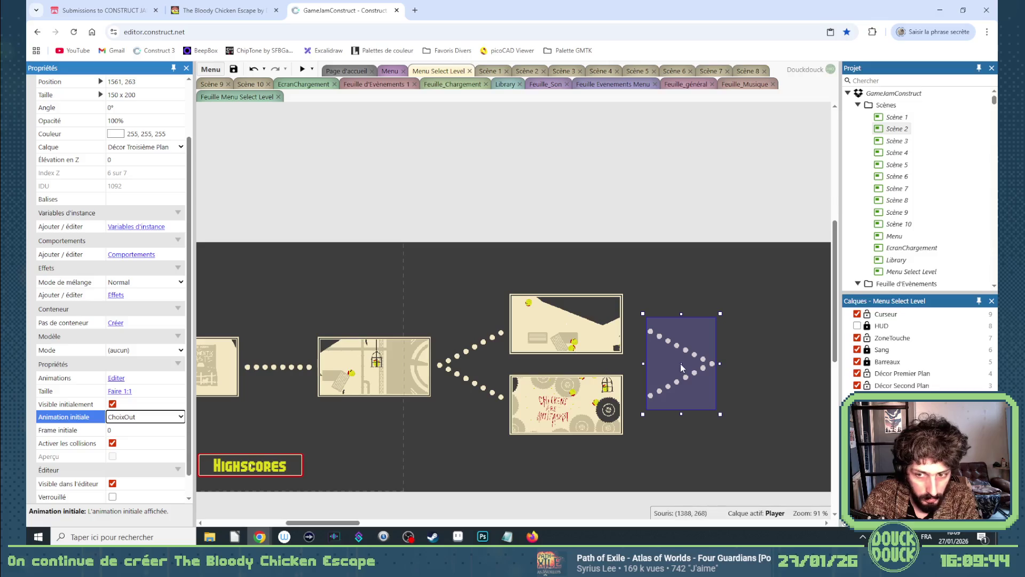
{"action": "left_click_drag", "start_coordinate": [679, 368], "coordinate": [665, 372]}
{"action": "mouse_move", "coordinate": [424, 375]}
{"action": "left_mouse_down"}
{"action": "mouse_move", "coordinate": [329, 374]}
{"action": "mouse_move", "coordinate": [427, 374]}
{"action": "left_mouse_up"}
Check the placement of the dotted paths and both level thumbnails.
{"action": "scroll", "coordinate": [140, 127], "scroll_direction": "up", "scroll_amount": 1}
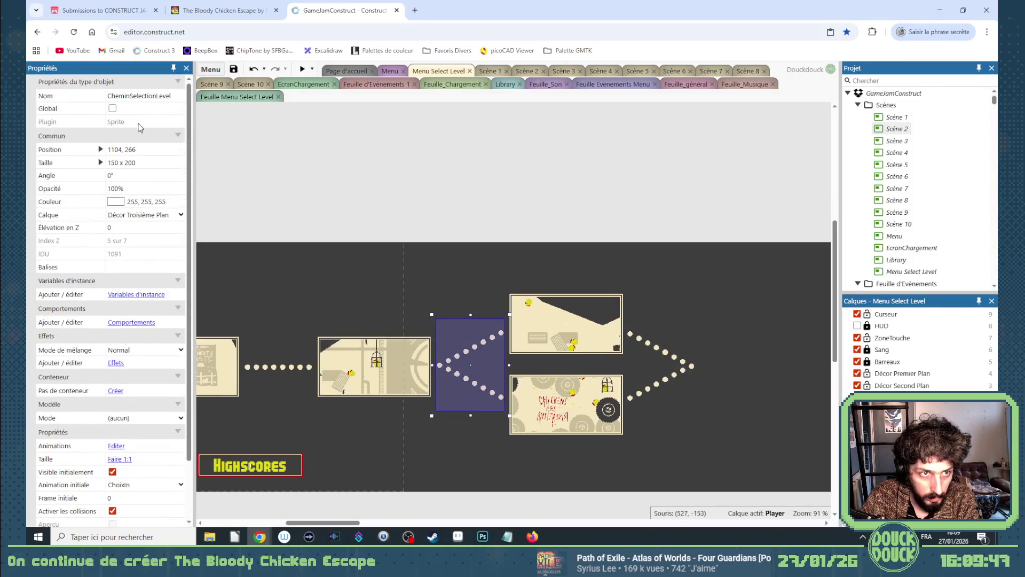
{"action": "left_click", "coordinate": [288, 374]}
{"action": "left_click", "coordinate": [487, 370]}
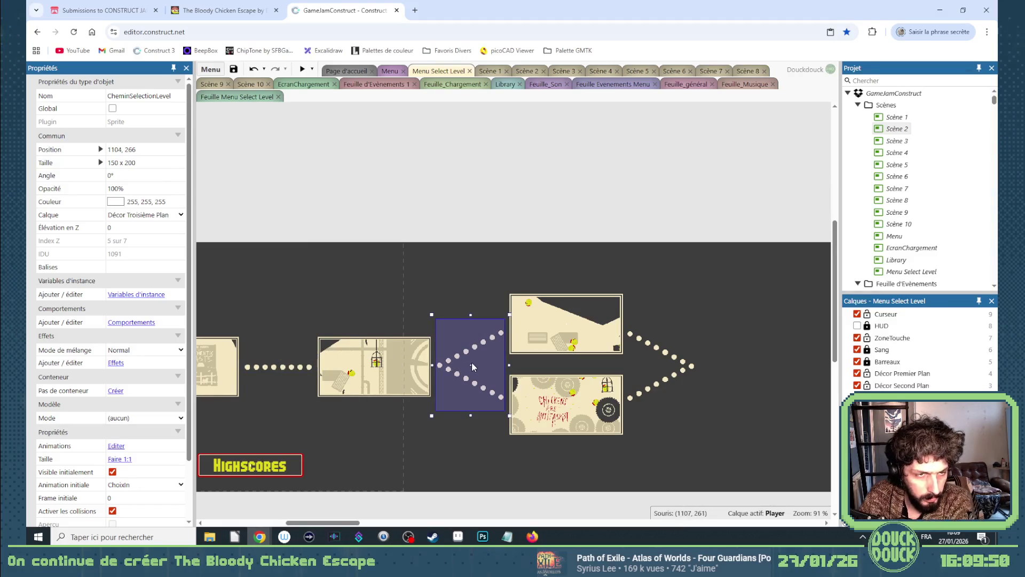
{"action": "left_click", "coordinate": [640, 367]}
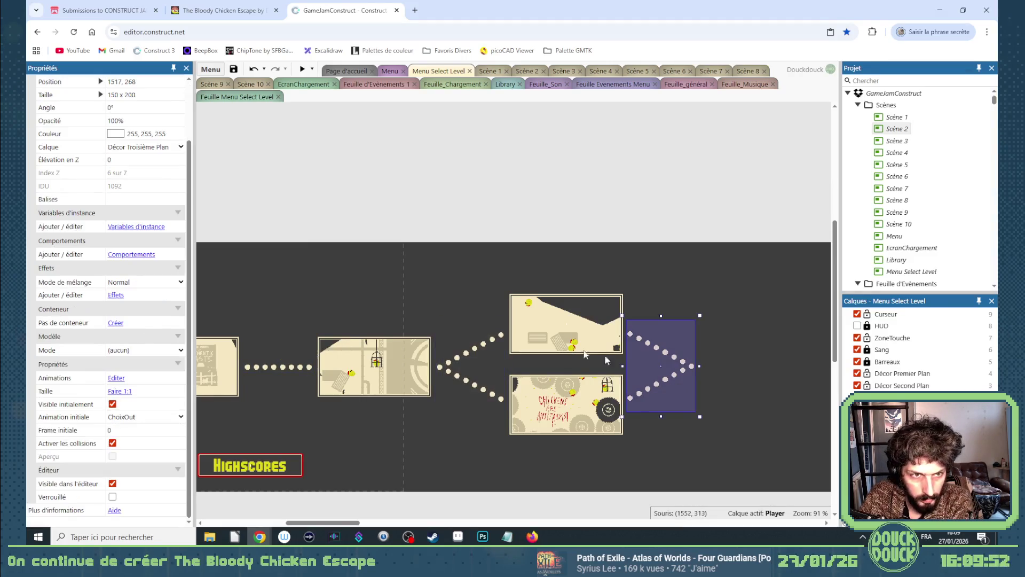
{"action": "scroll", "coordinate": [133, 138], "scroll_direction": "up", "scroll_amount": 3}
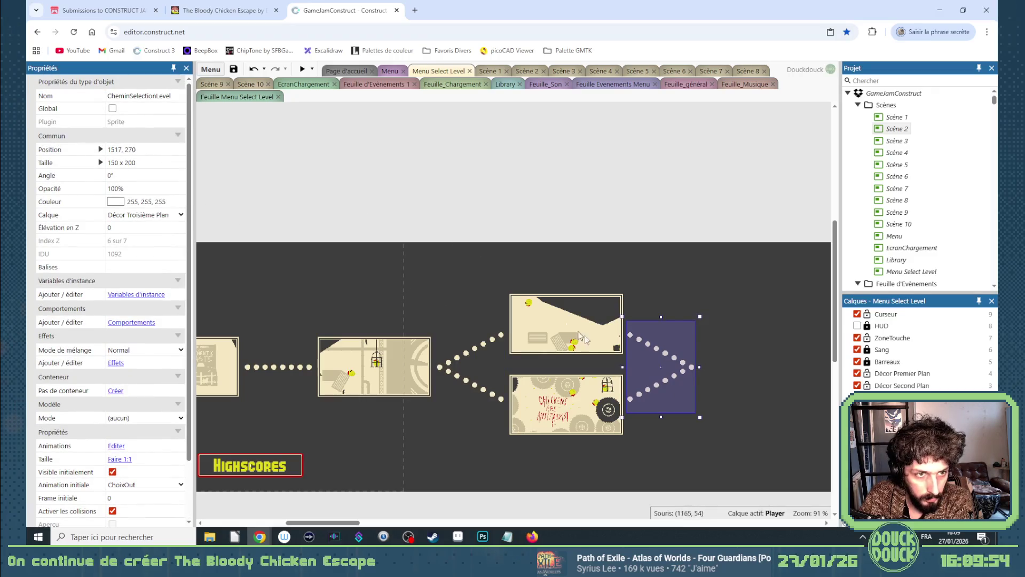
{"action": "scroll", "coordinate": [655, 385], "scroll_direction": "up", "scroll_amount": 5}
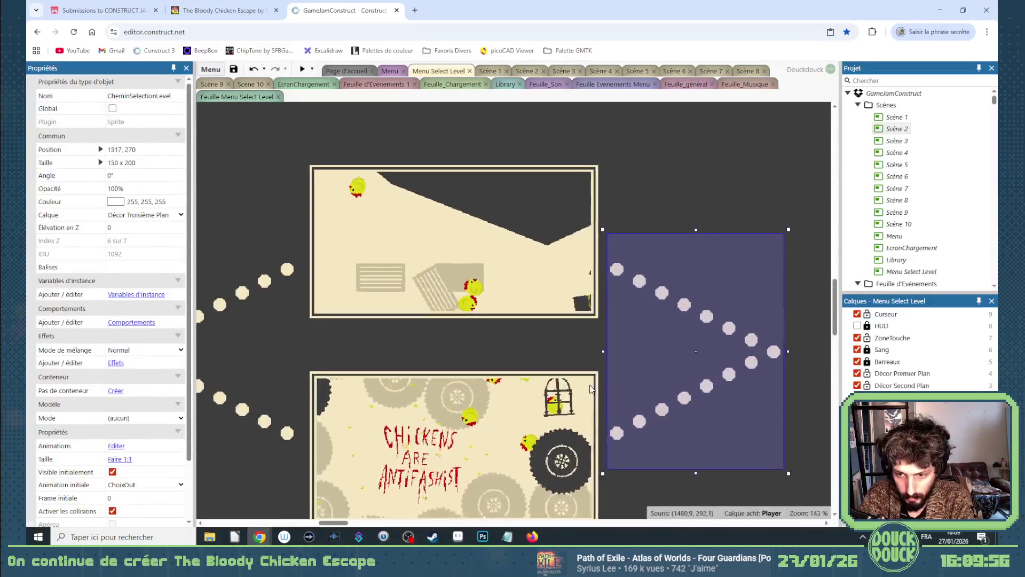
{"action": "left_click", "coordinate": [589, 383], "text": "shift"}
{"action": "left_click", "coordinate": [563, 283], "text": "shift"}
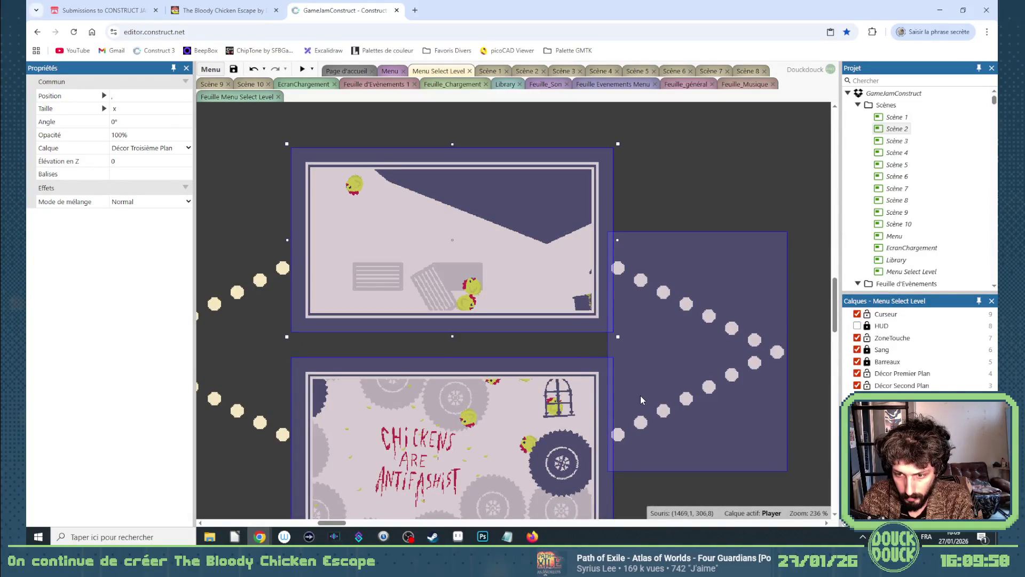
Nudge the ChoixOut path right to align with the level thumbnails.
{"action": "left_click", "coordinate": [286, 410]}
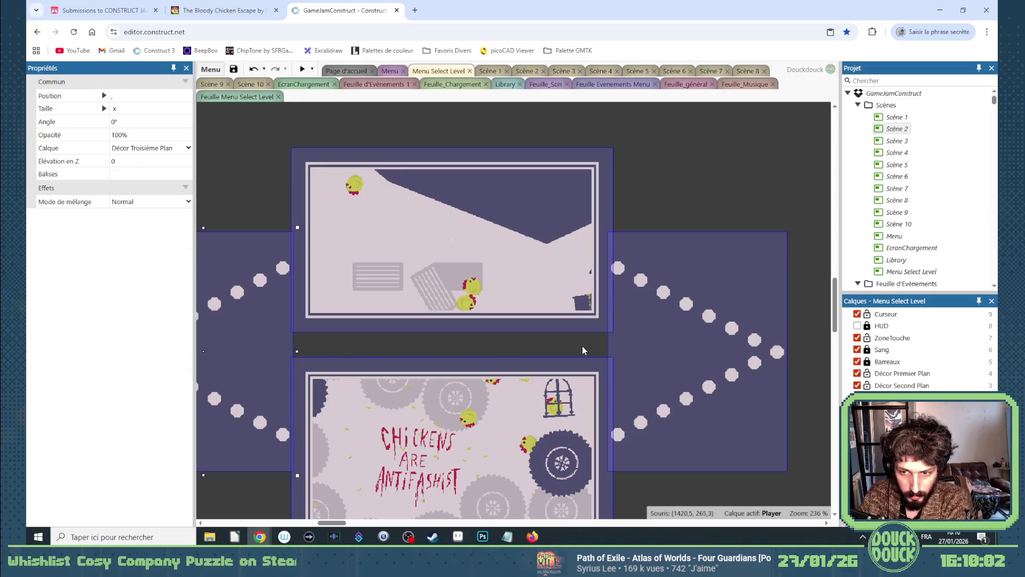
{"action": "left_click", "coordinate": [636, 341]}
{"action": "key", "text": "Right"}
{"action": "key", "text": "Right"}
{"action": "key", "text": "Right"}
{"action": "left_click", "coordinate": [549, 313], "text": "shift"}
{"action": "left_click", "coordinate": [654, 319]}
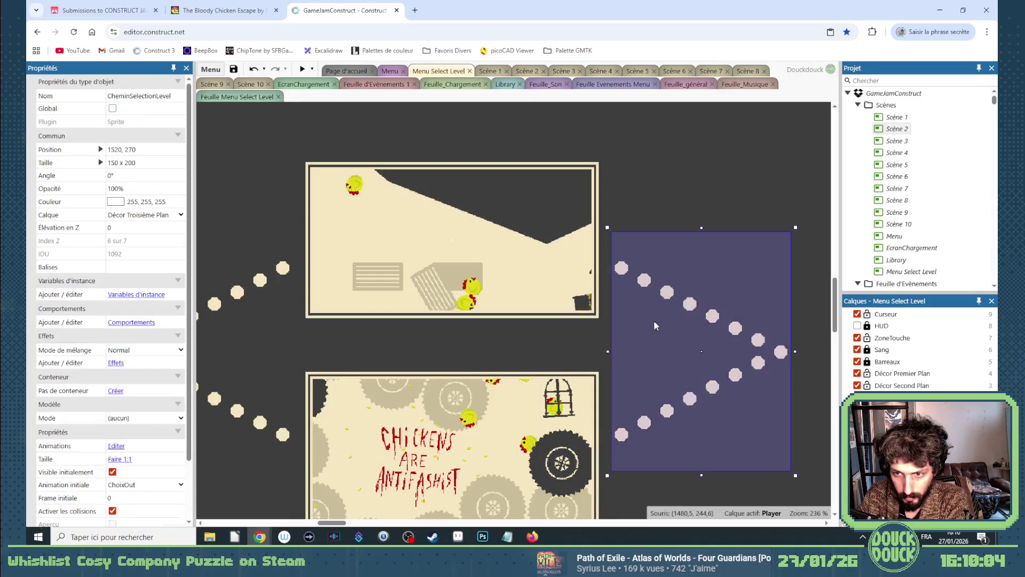
{"action": "left_click", "coordinate": [576, 303], "text": "shift"}
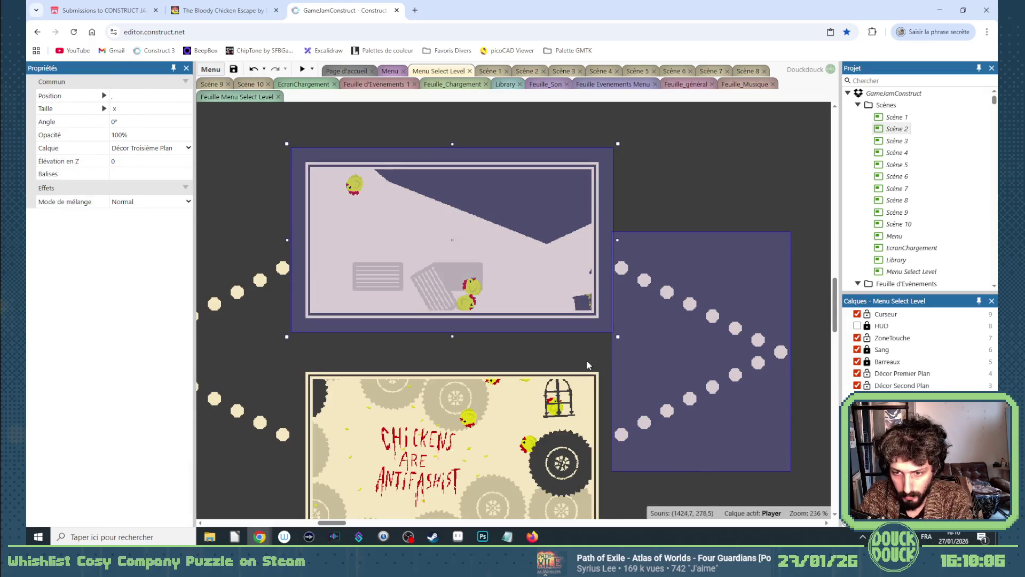
{"action": "left_click", "coordinate": [588, 365]}
{"action": "left_click", "coordinate": [555, 344]}
{"action": "scroll", "coordinate": [555, 344], "scroll_direction": "down", "scroll_amount": 3}
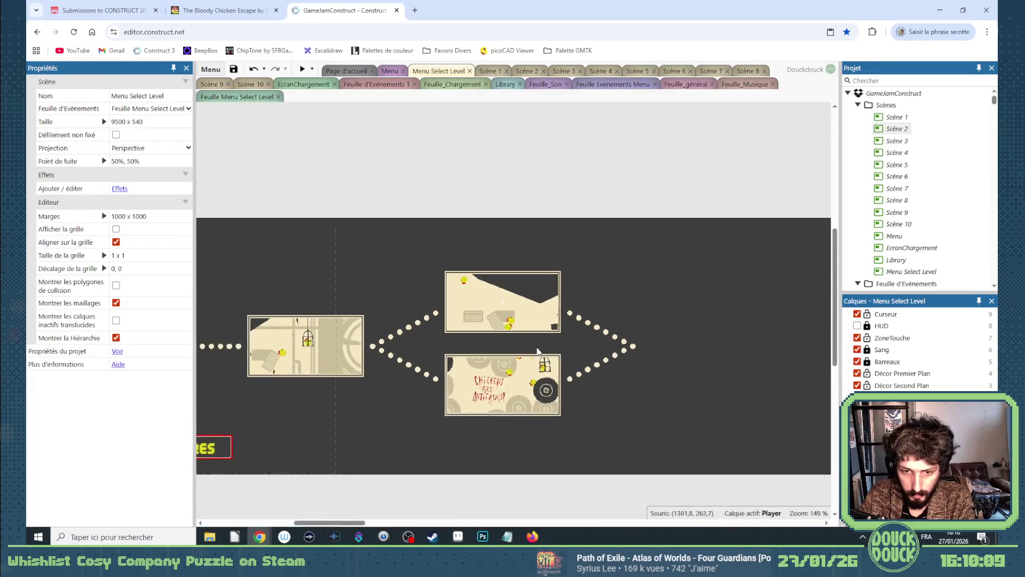
Select the left level frame with its thumbnail and duplicate it.
{"action": "mouse_move", "coordinate": [573, 427]}
{"action": "left_mouse_down"}
{"action": "mouse_move", "coordinate": [521, 369]}
{"action": "mouse_move", "coordinate": [439, 343]}
{"action": "left_mouse_up"}
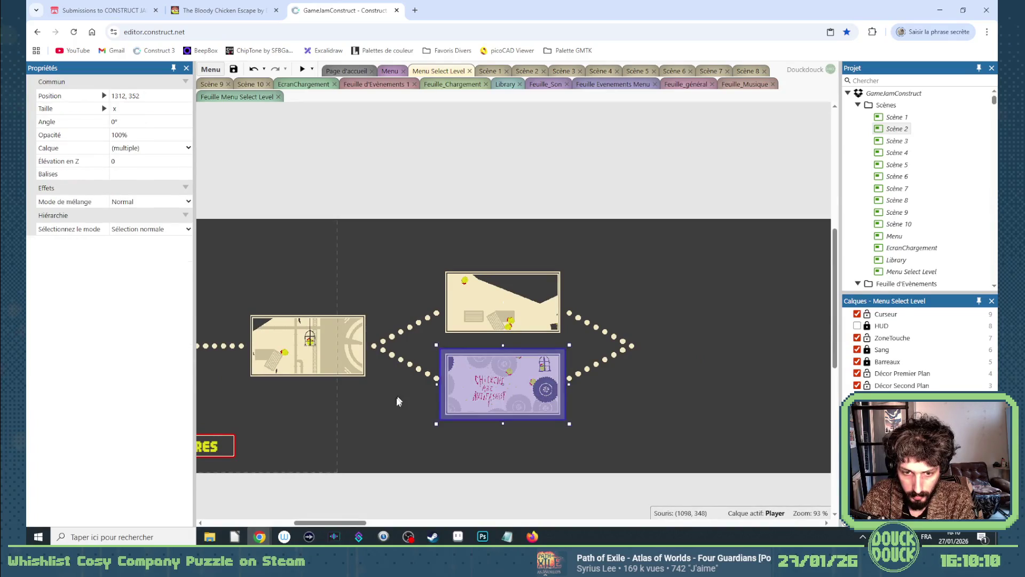
{"action": "left_click_drag", "start_coordinate": [399, 394], "coordinate": [294, 320]}
{"action": "key", "text": "ctrl+z"}
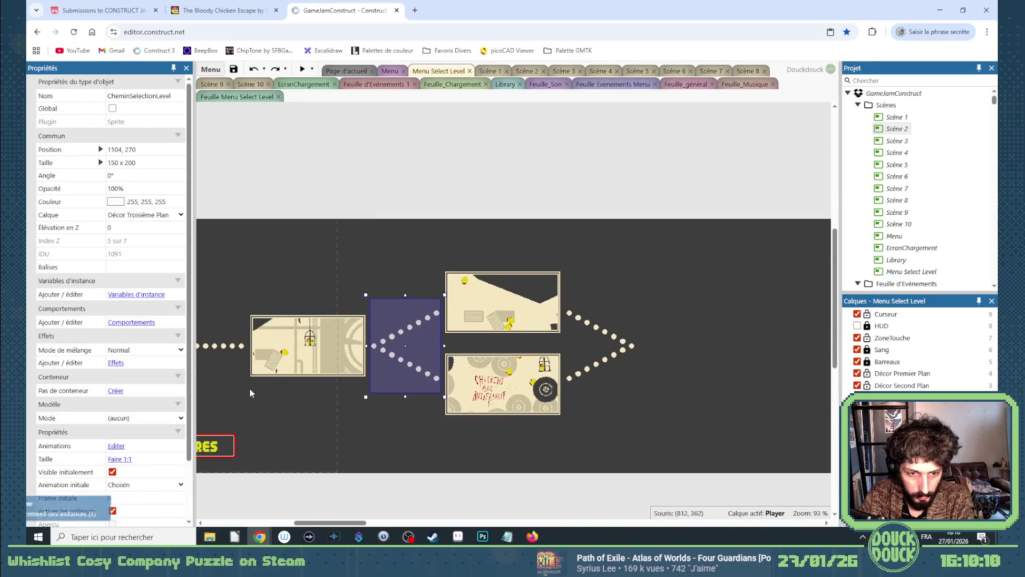
{"action": "left_click", "coordinate": [250, 389]}
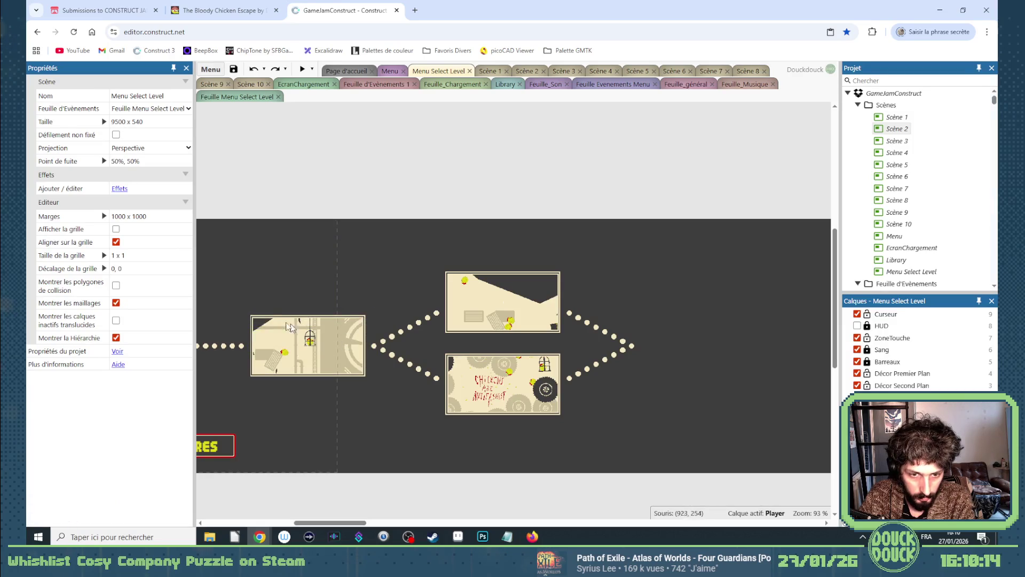
{"action": "mouse_move", "coordinate": [239, 289]}
{"action": "left_mouse_down"}
{"action": "mouse_move", "coordinate": [380, 383]}
{"action": "mouse_move", "coordinate": [383, 400]}
{"action": "left_mouse_up"}
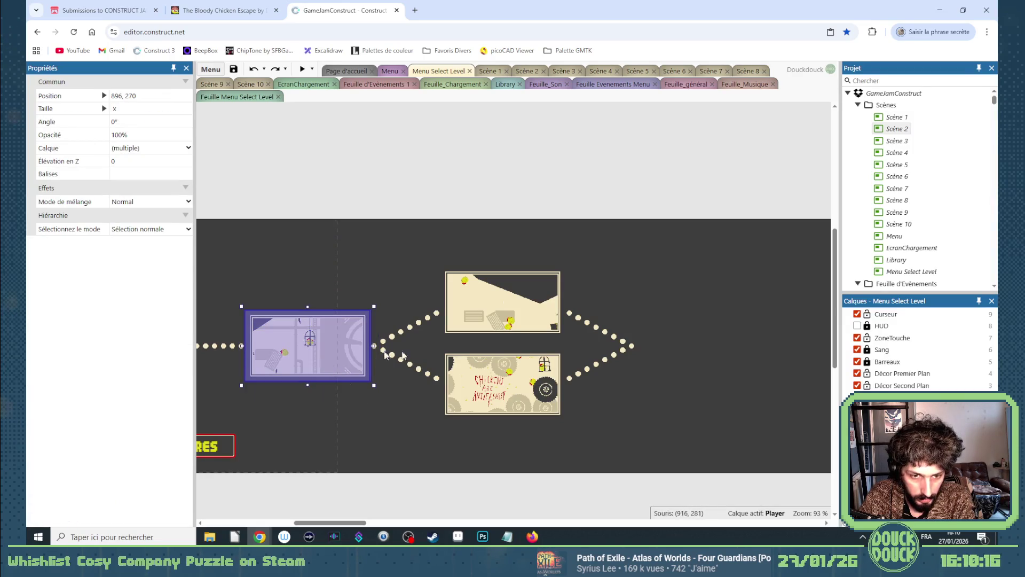
{"action": "key", "text": "ctrl+v"}
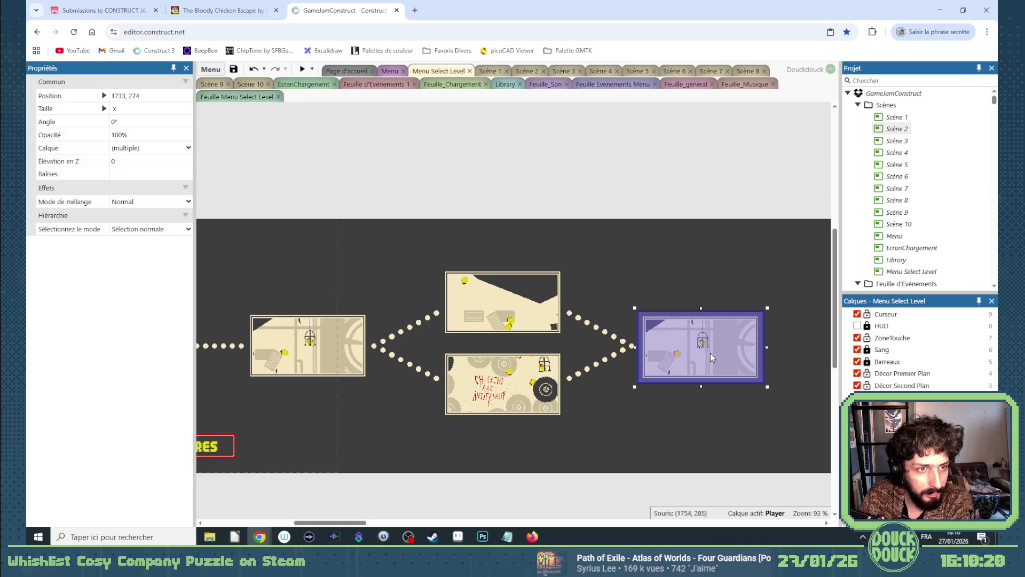
Position the new level frame at the end of the right-hand dotted path.
{"action": "left_click", "coordinate": [619, 352]}
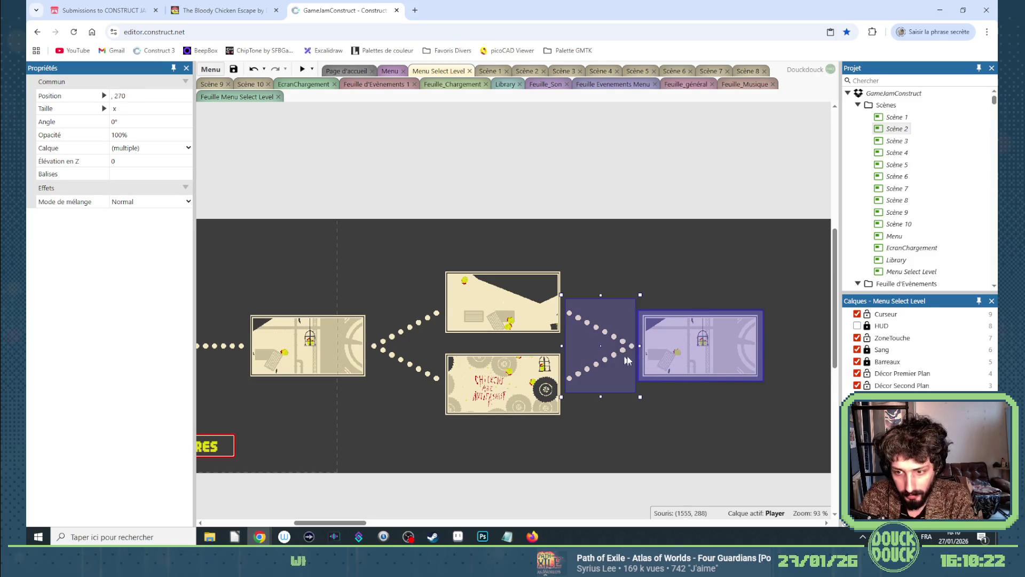
{"action": "scroll", "coordinate": [670, 368], "scroll_direction": "up", "scroll_amount": 5}
{"action": "scroll", "coordinate": [635, 355], "scroll_direction": "up", "scroll_amount": 5}
{"action": "left_click", "coordinate": [467, 332], "text": "ctrl"}
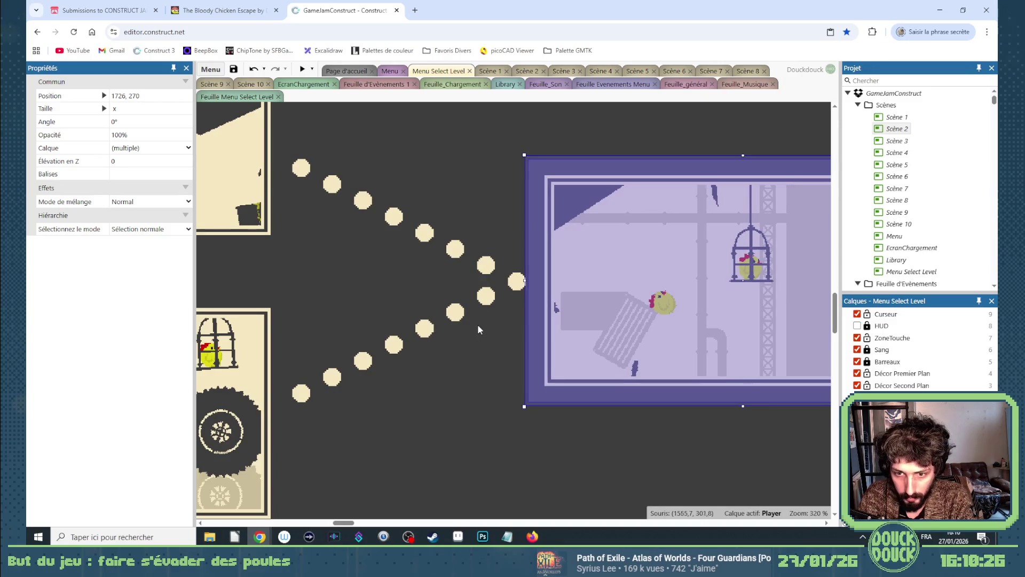
{"action": "left_click", "coordinate": [474, 312], "text": "ctrl"}
{"action": "left_click", "coordinate": [639, 443]}
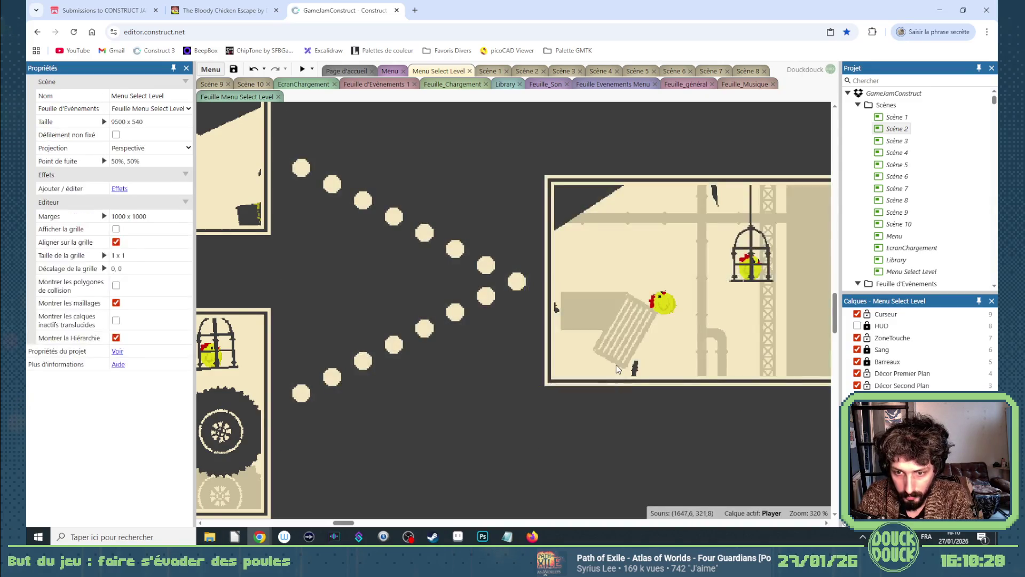
{"action": "left_click", "coordinate": [616, 365]}
Set the new thumbnail's Frame initiale to 4, showing the hanging-cages level.
{"action": "left_click", "coordinate": [112, 518]}
{"action": "scroll", "coordinate": [136, 453], "scroll_direction": "down", "scroll_amount": 5}
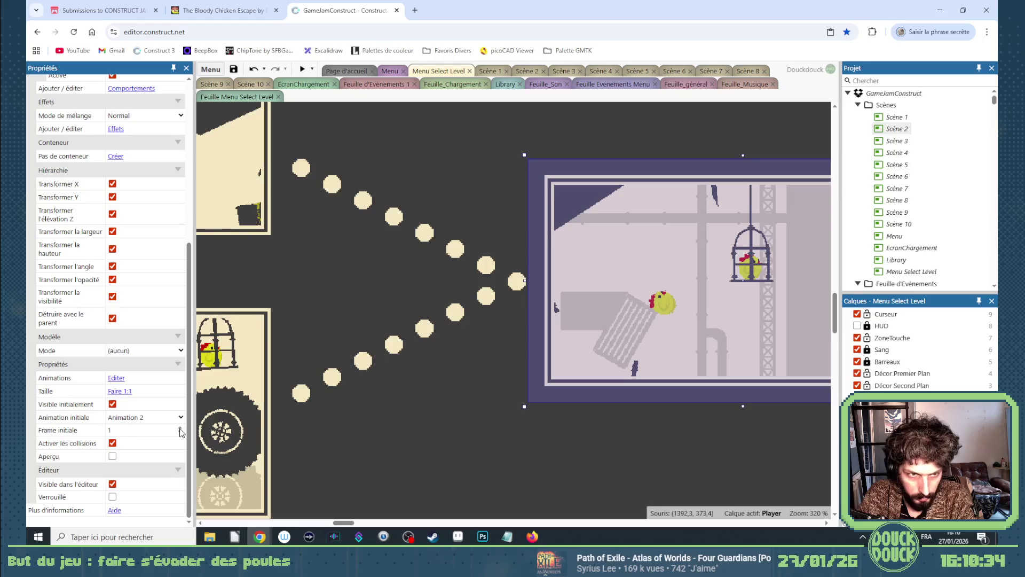
{"action": "left_click", "coordinate": [180, 430]}
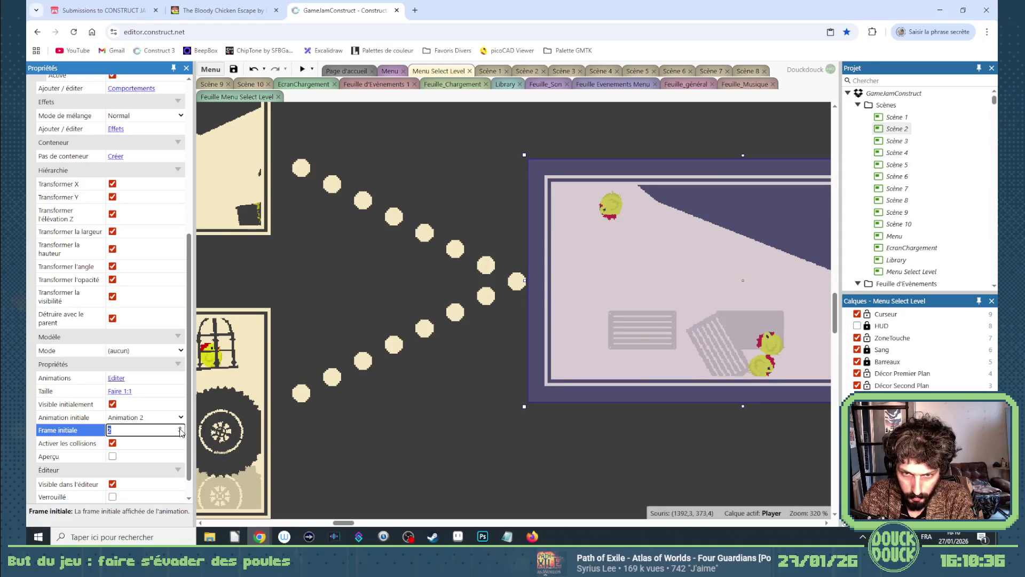
{"action": "left_click", "coordinate": [180, 430]}
{"action": "left_click", "coordinate": [180, 428]}
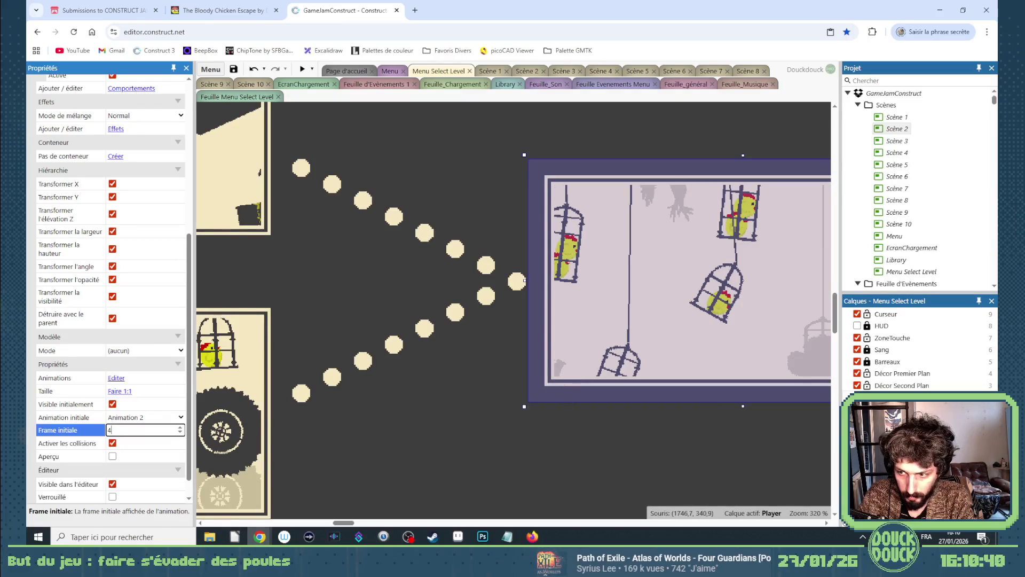
{"action": "left_click", "coordinate": [641, 395]}
{"action": "left_click", "coordinate": [139, 294]}
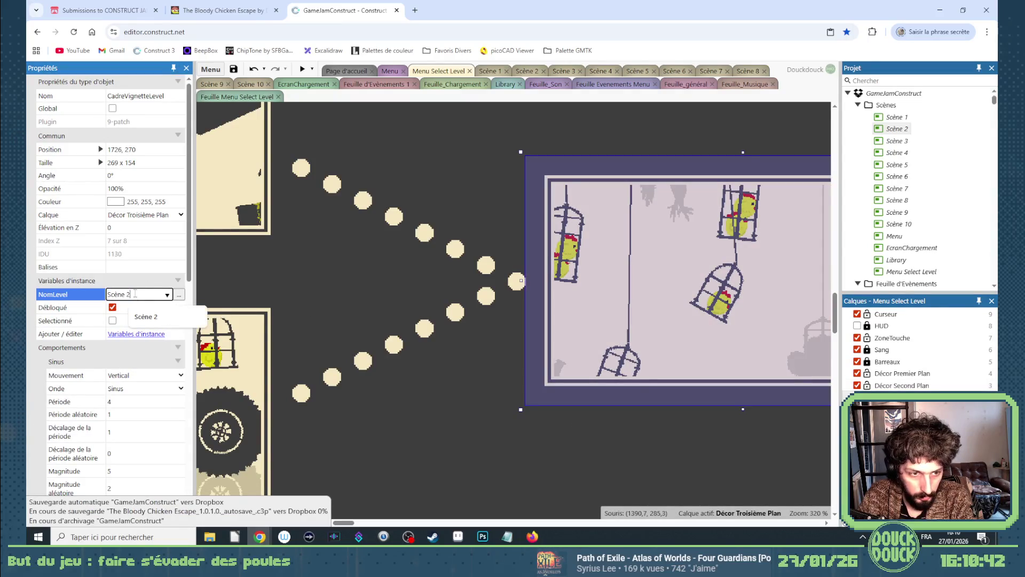
Change the new frame's NomLevel to Scène 5.
{"action": "key", "text": "BackSpace"}
{"action": "type", "text": "5"}
{"action": "key", "text": "Tab"}
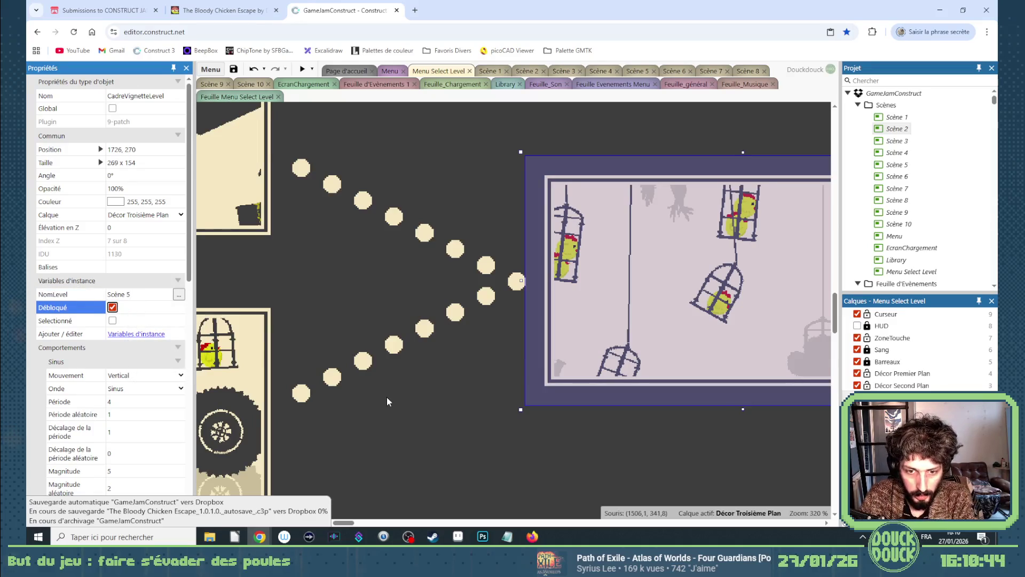
Deselect, zoom out the layout, and launch a game preview.
{"action": "scroll", "coordinate": [386, 397], "scroll_direction": "down", "scroll_amount": 5}
{"action": "left_click", "coordinate": [371, 497]}
{"action": "mouse_move", "coordinate": [369, 520]}
{"action": "left_mouse_down"}
{"action": "mouse_move", "coordinate": [320, 526]}
{"action": "mouse_move", "coordinate": [368, 525]}
{"action": "left_mouse_up"}
{"action": "scroll", "coordinate": [404, 444], "scroll_direction": "down", "scroll_amount": 3}
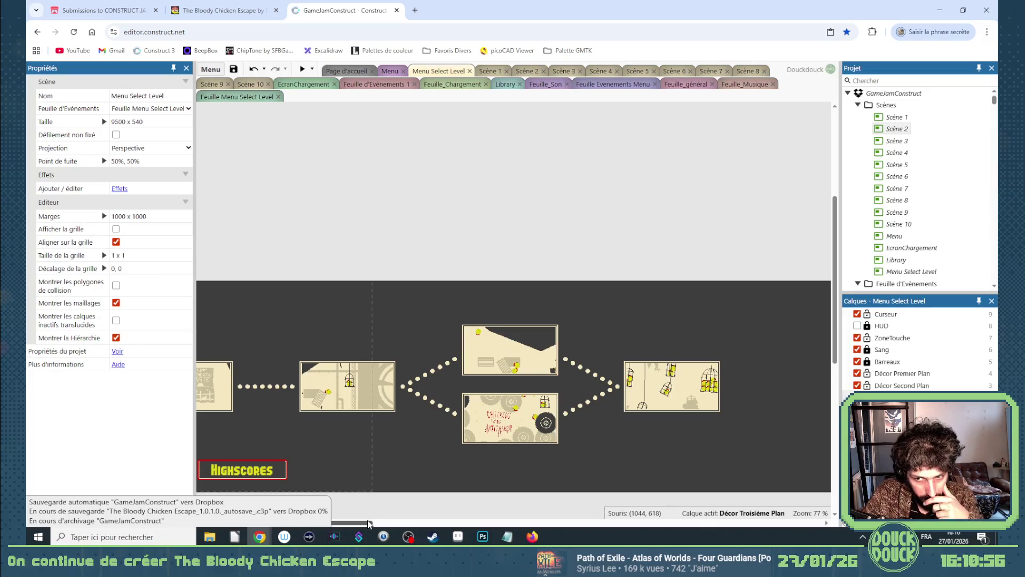
{"action": "mouse_move", "coordinate": [368, 525]}
{"action": "left_mouse_down"}
{"action": "mouse_move", "coordinate": [381, 525]}
{"action": "mouse_move", "coordinate": [330, 524]}
{"action": "mouse_move", "coordinate": [375, 523]}
{"action": "mouse_move", "coordinate": [348, 522]}
{"action": "left_mouse_up"}
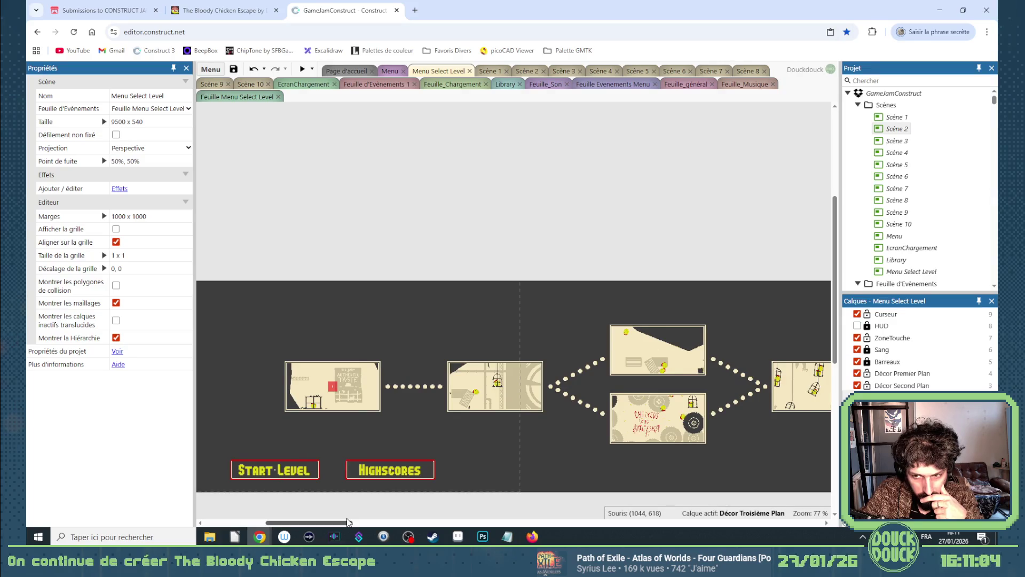
{"action": "left_click", "coordinate": [304, 70]}
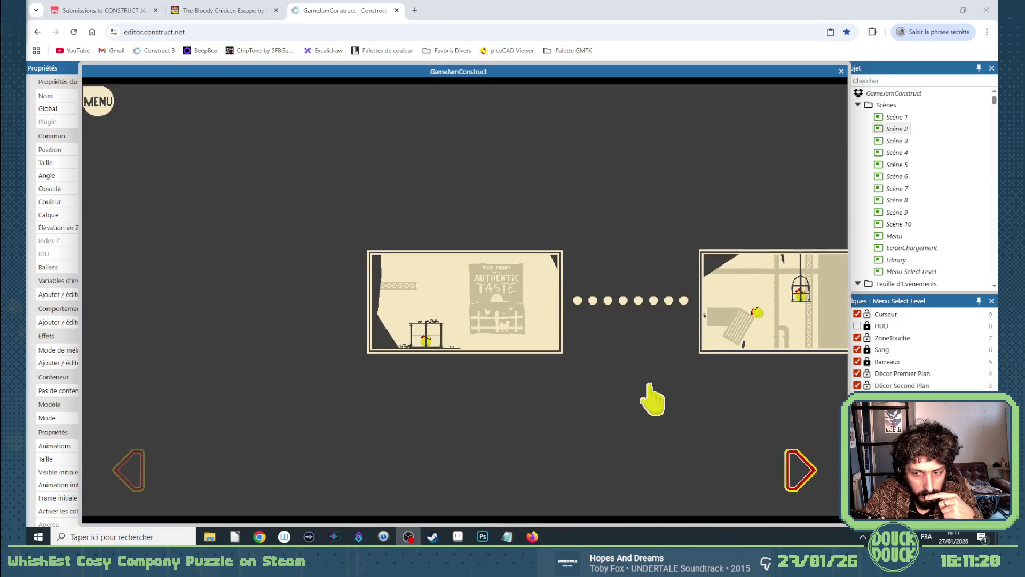
Play fullscreen, selecting the farm, caged-chickens and branching levels on the map.
{"action": "left_click", "coordinate": [649, 398]}
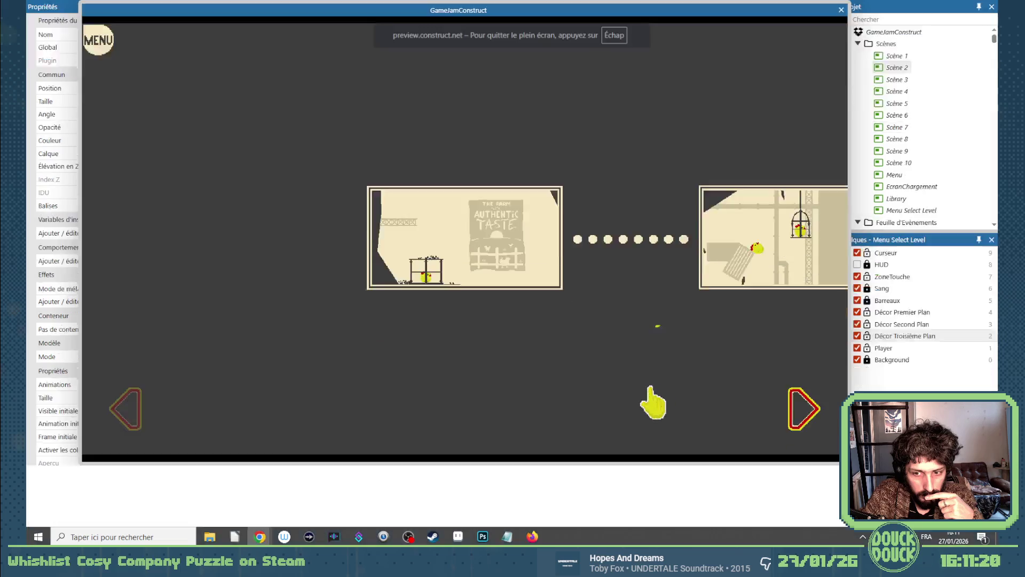
{"action": "left_click", "coordinate": [849, 328]}
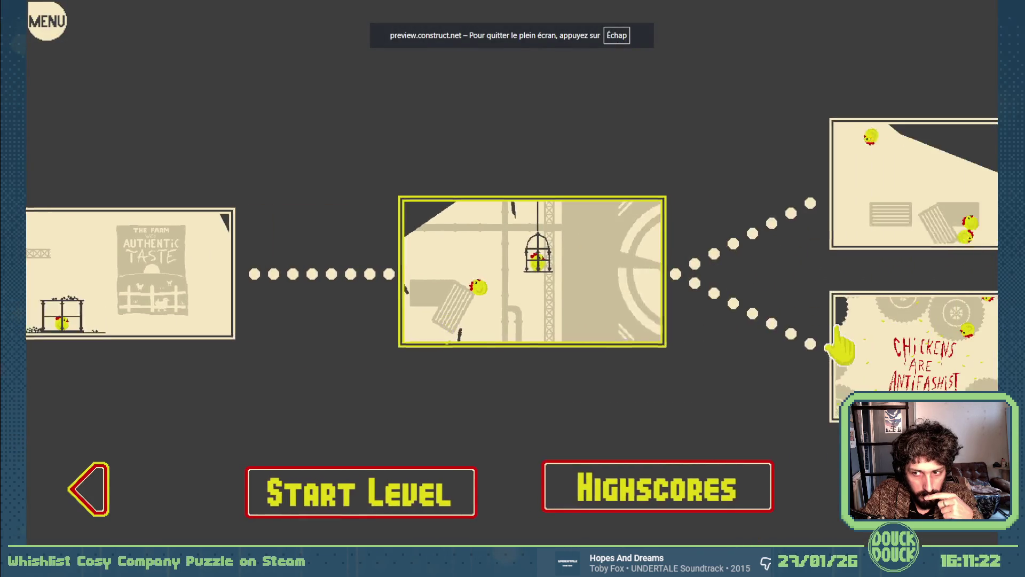
{"action": "left_click", "coordinate": [833, 328]}
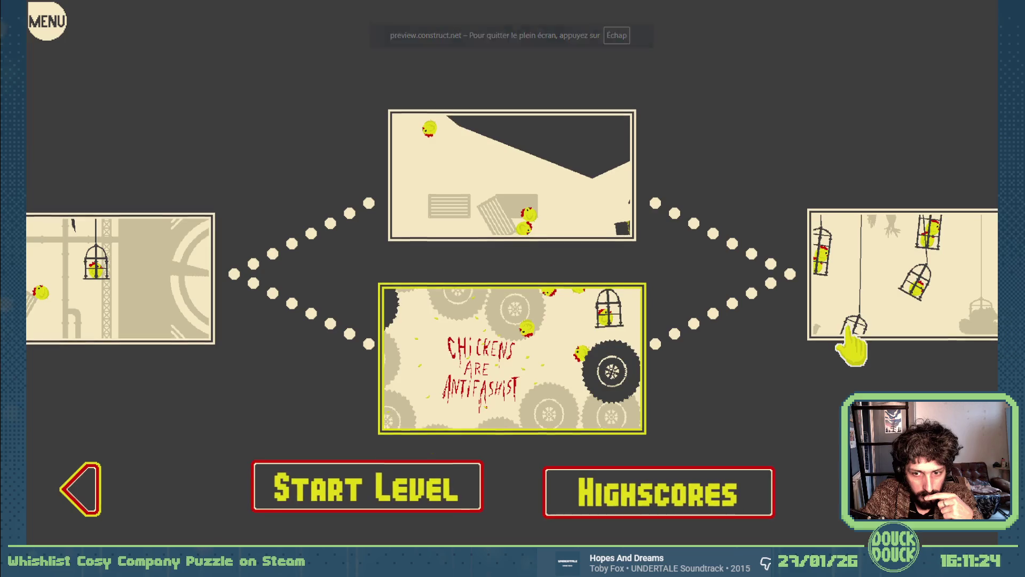
{"action": "left_click", "coordinate": [850, 329]}
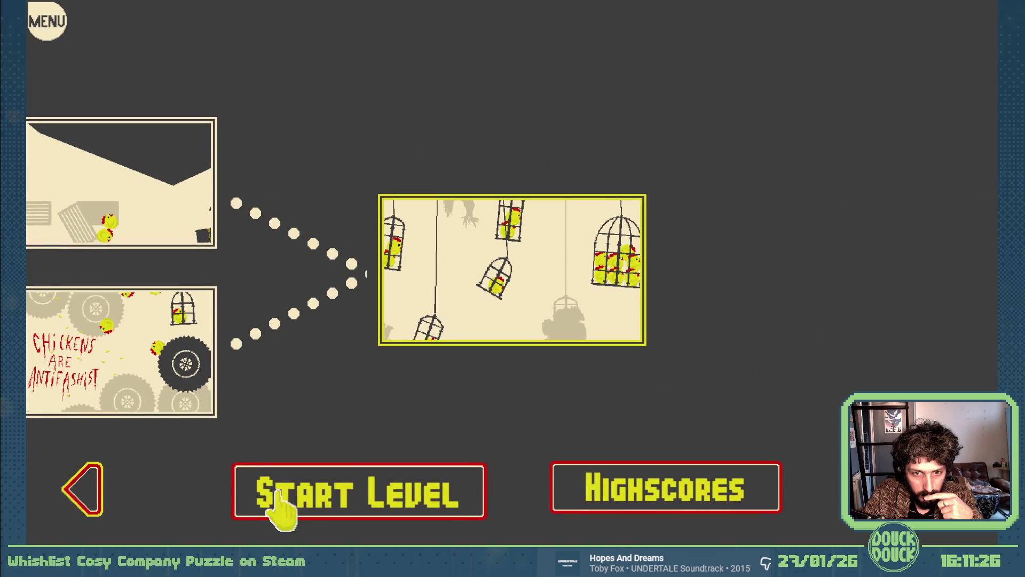
{"action": "left_click", "coordinate": [227, 371]}
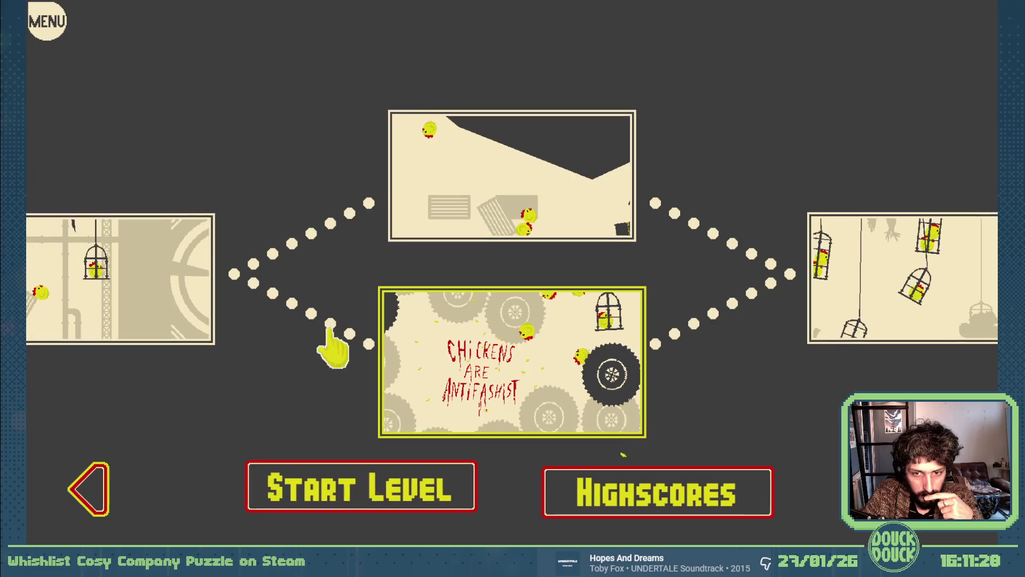
{"action": "left_click", "coordinate": [806, 317]}
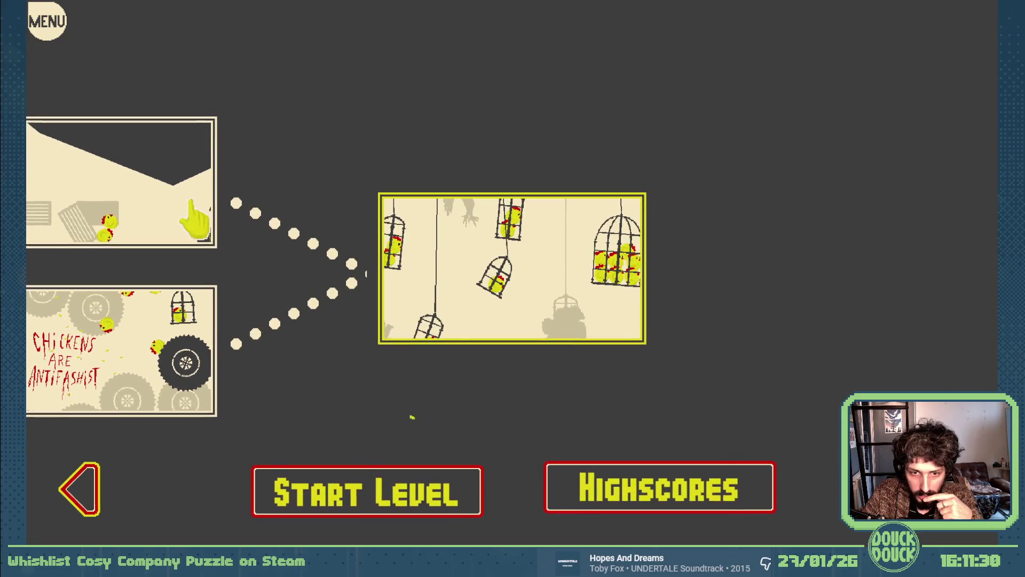
{"action": "left_click", "coordinate": [202, 218]}
{"action": "left_click", "coordinate": [184, 324]}
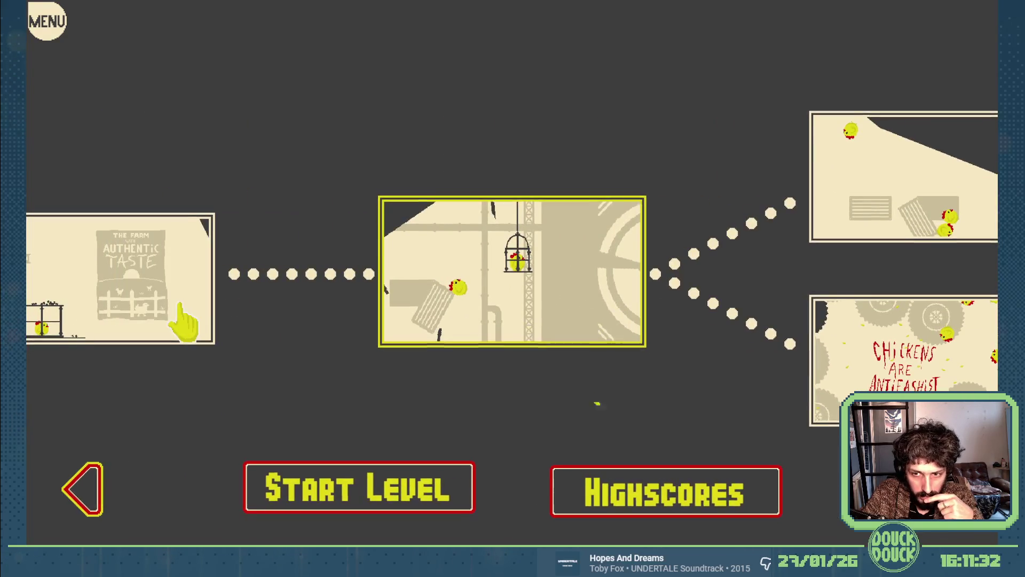
{"action": "left_click", "coordinate": [171, 325]}
{"action": "left_click", "coordinate": [915, 336]}
{"action": "left_click", "coordinate": [825, 327]}
{"action": "left_click", "coordinate": [600, 232]}
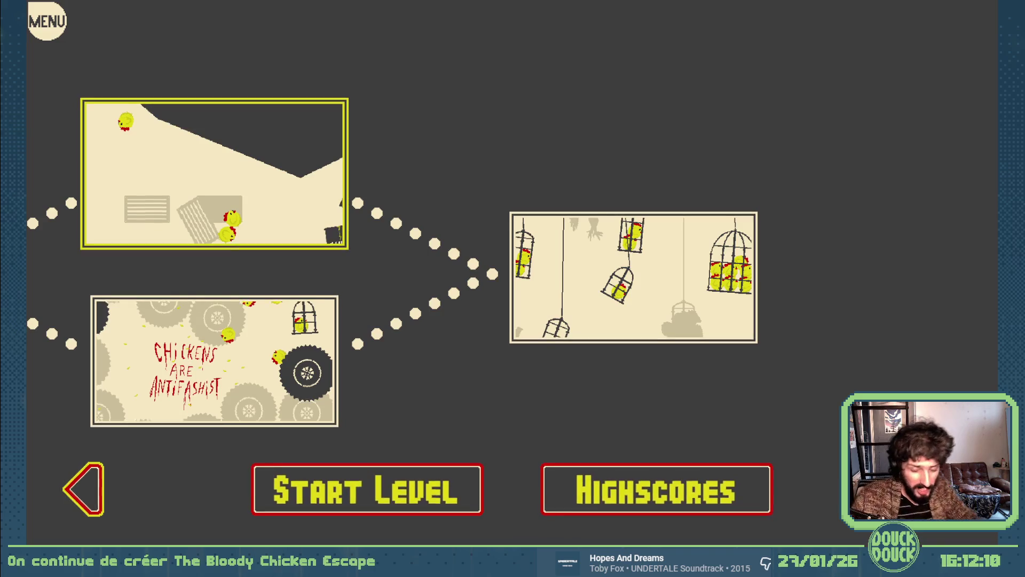
Navigate back to the farm level and forward, select the second level, then exit fullscreen.
{"action": "left_click", "coordinate": [99, 481]}
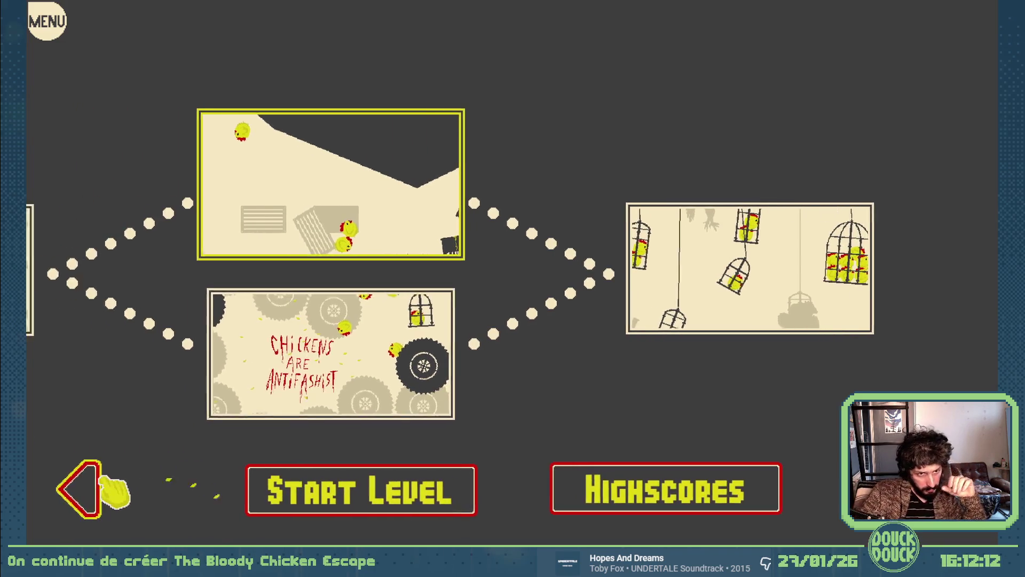
{"action": "left_click", "coordinate": [109, 496]}
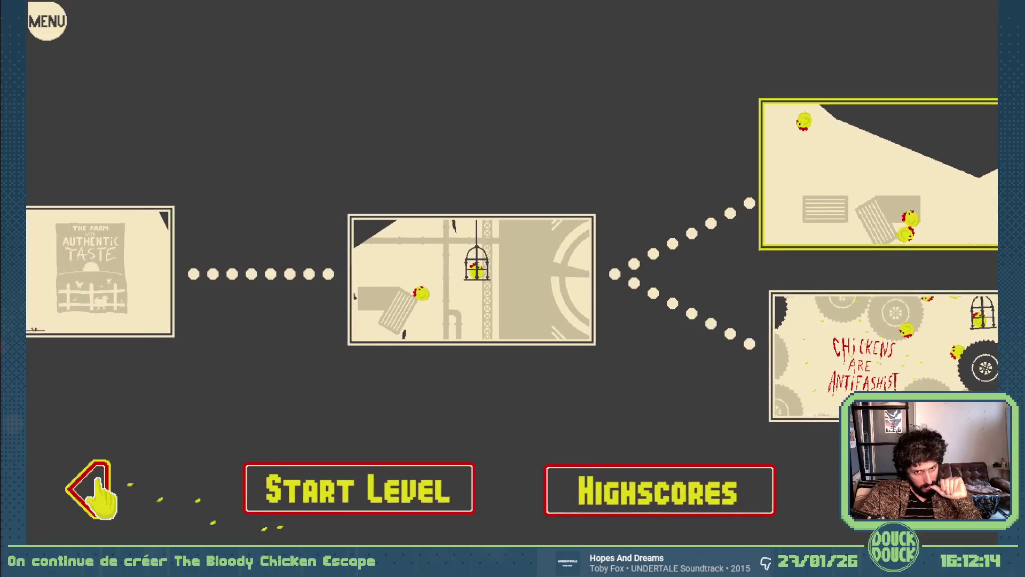
{"action": "left_click", "coordinate": [101, 489]}
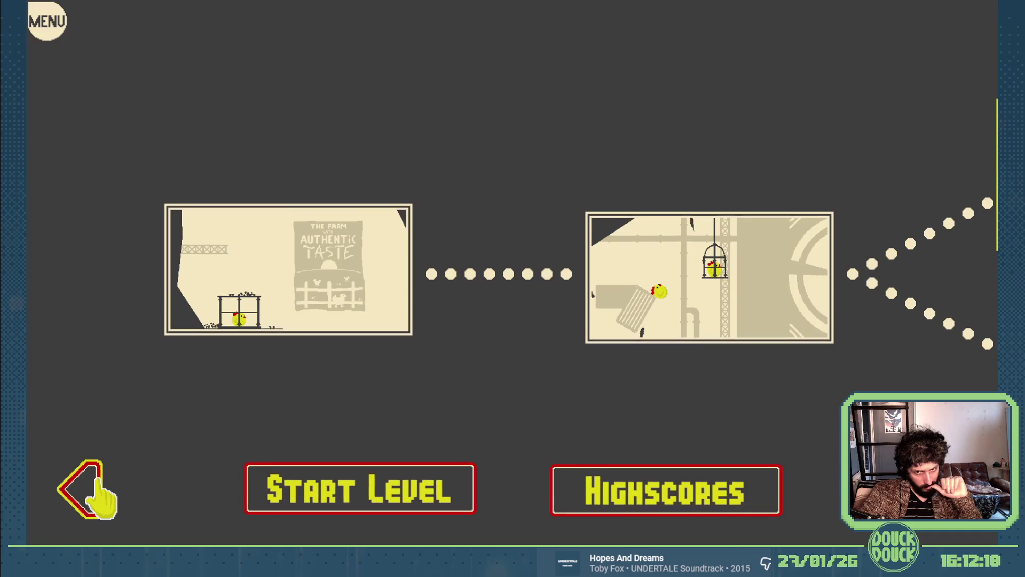
{"action": "left_click", "coordinate": [104, 497]}
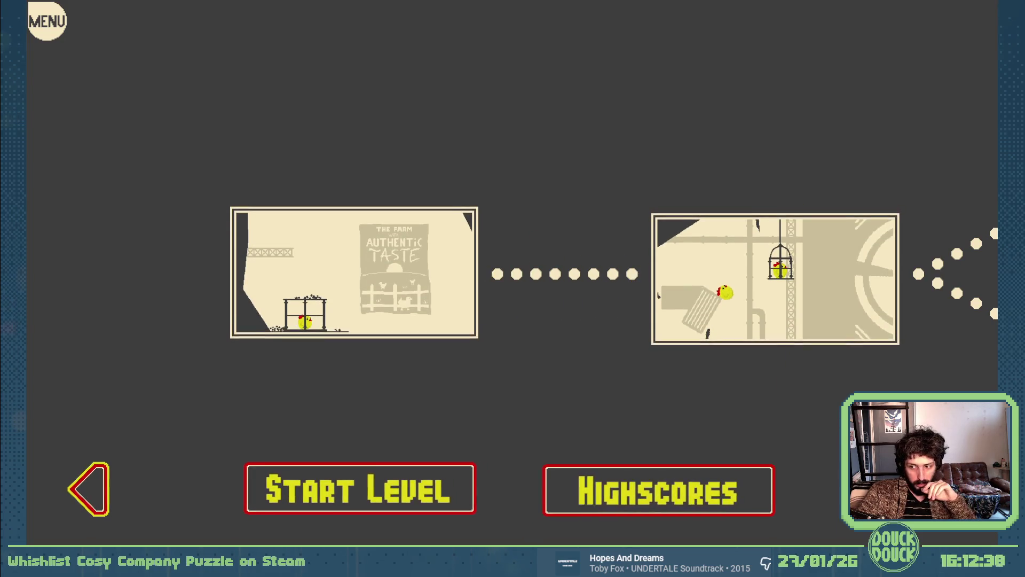
{"action": "key", "text": "Right"}
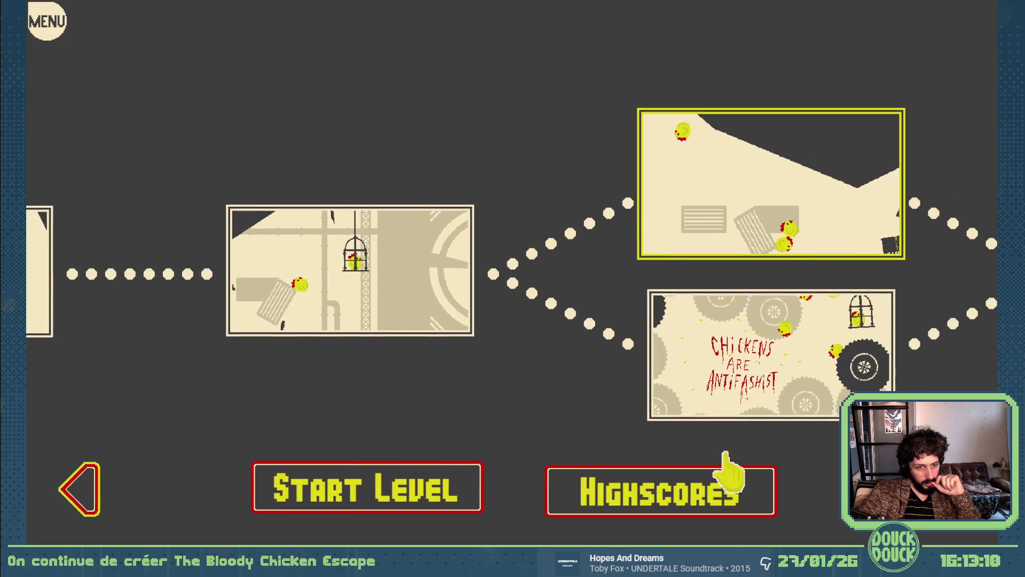
{"action": "left_click", "coordinate": [113, 490]}
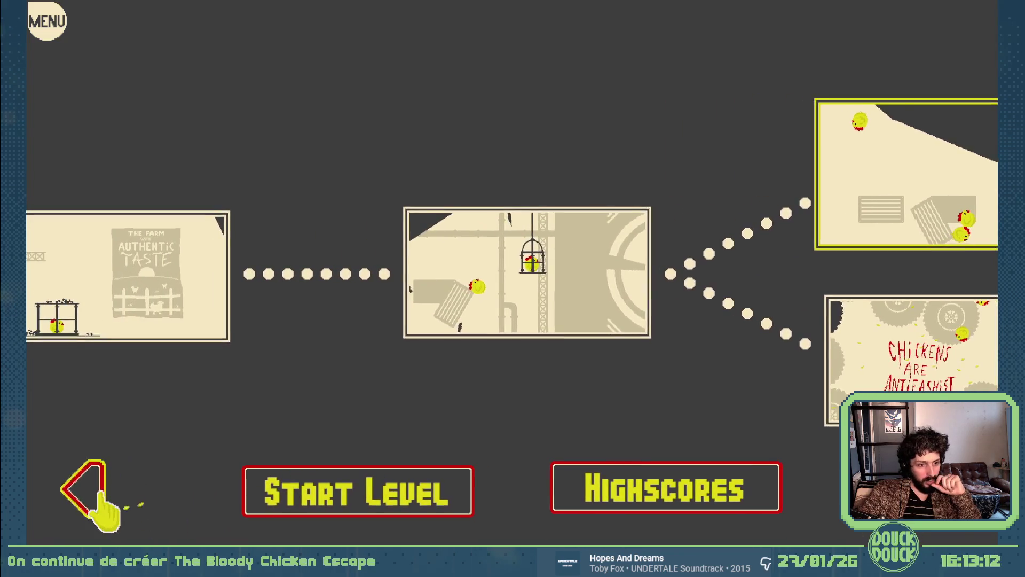
{"action": "left_click", "coordinate": [102, 491]}
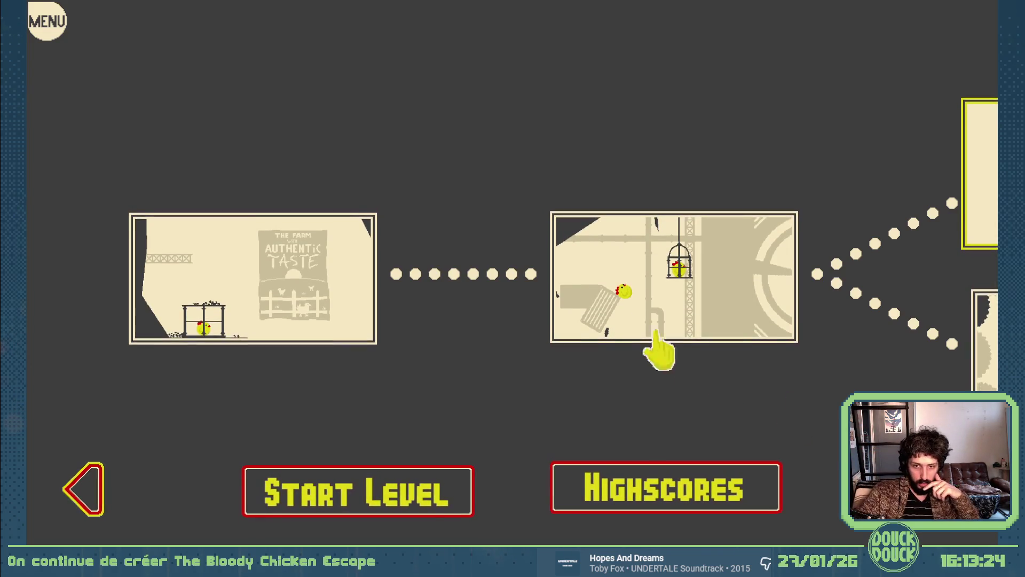
{"action": "left_click", "coordinate": [465, 284]}
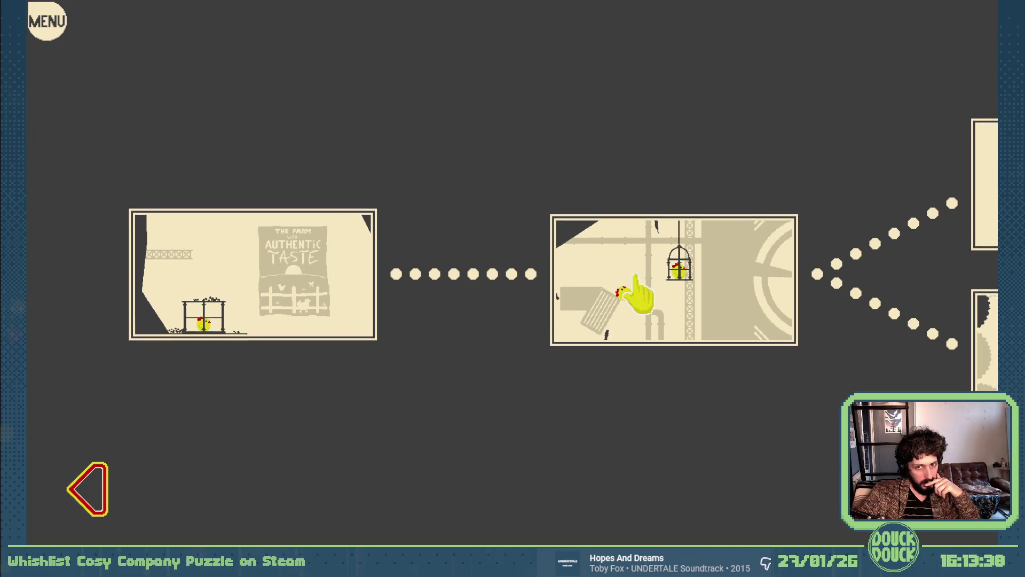
{"action": "left_click", "coordinate": [588, 288]}
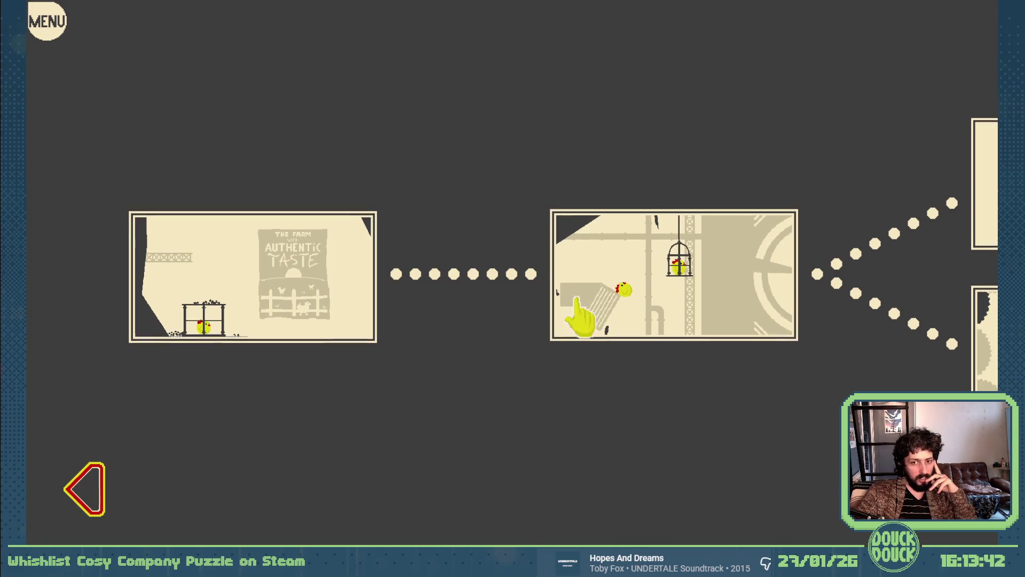
{"action": "left_click", "coordinate": [617, 283]}
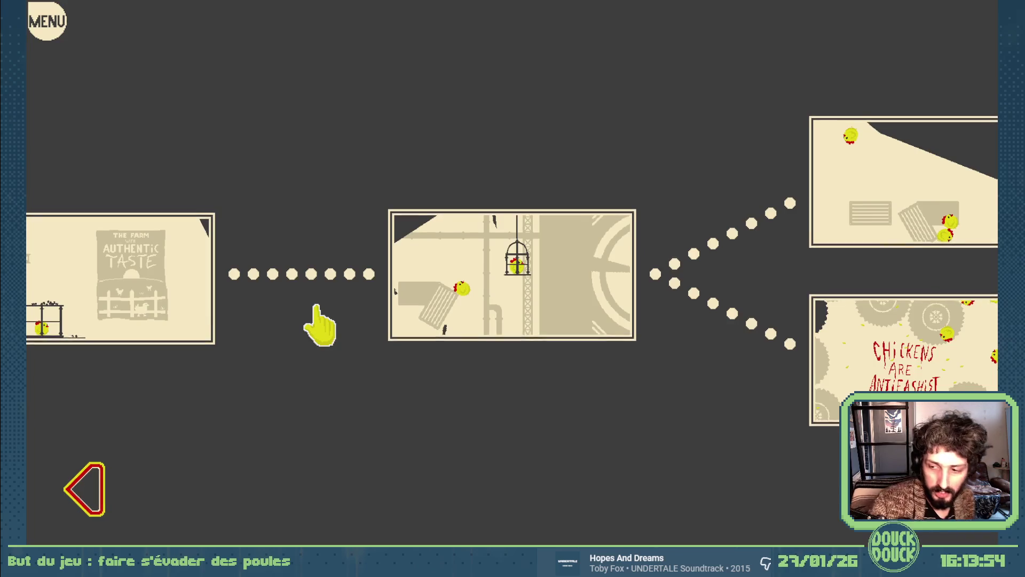
{"action": "key", "text": "Escape"}
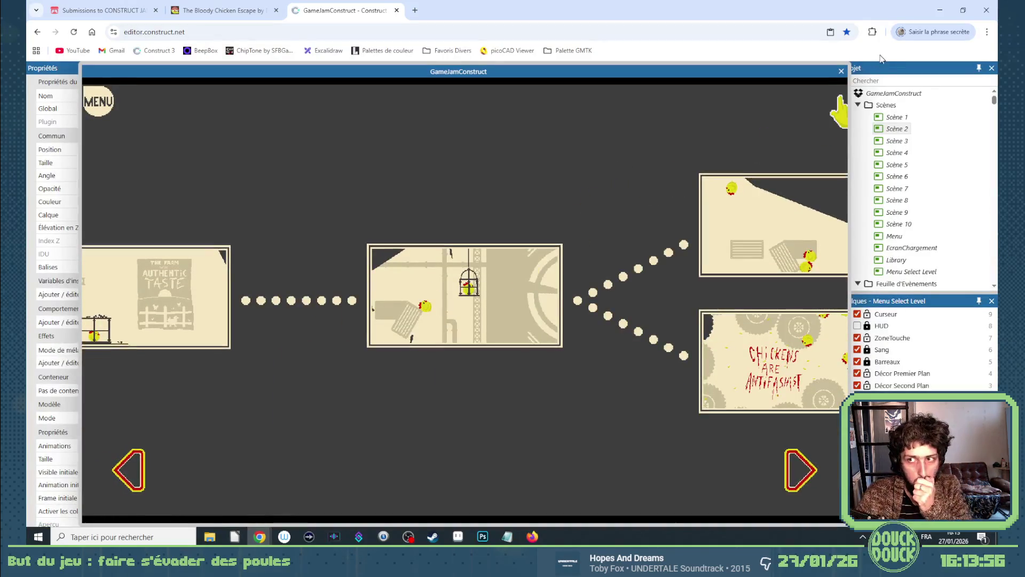
Close the preview and select the four later level thumbnails.
{"action": "left_click", "coordinate": [841, 71]}
{"action": "left_click", "coordinate": [541, 368]}
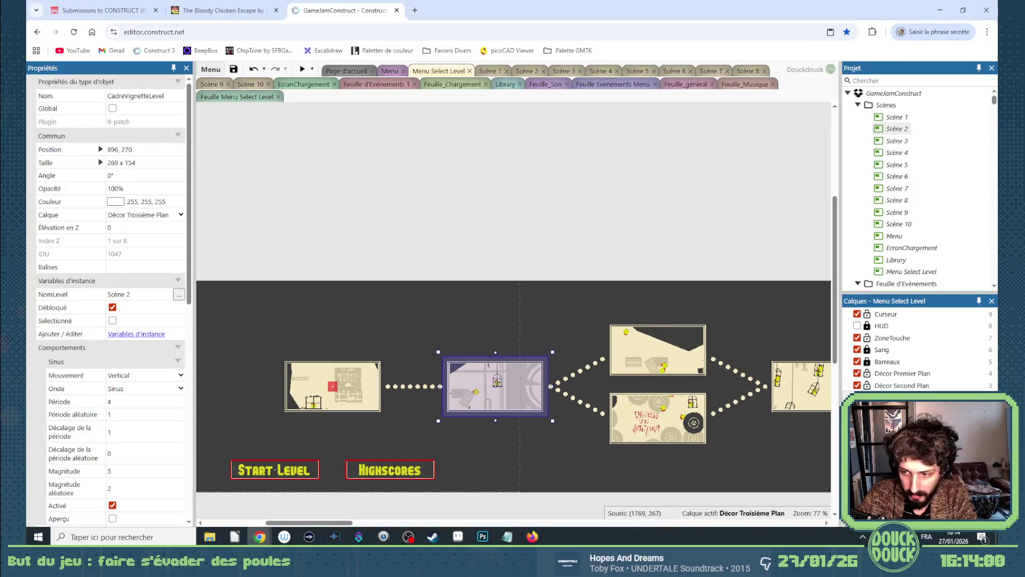
{"action": "left_click", "coordinate": [625, 336], "text": "shift"}
{"action": "left_click", "coordinate": [657, 419], "text": "shift"}
{"action": "left_click", "coordinate": [798, 386], "text": "shift"}
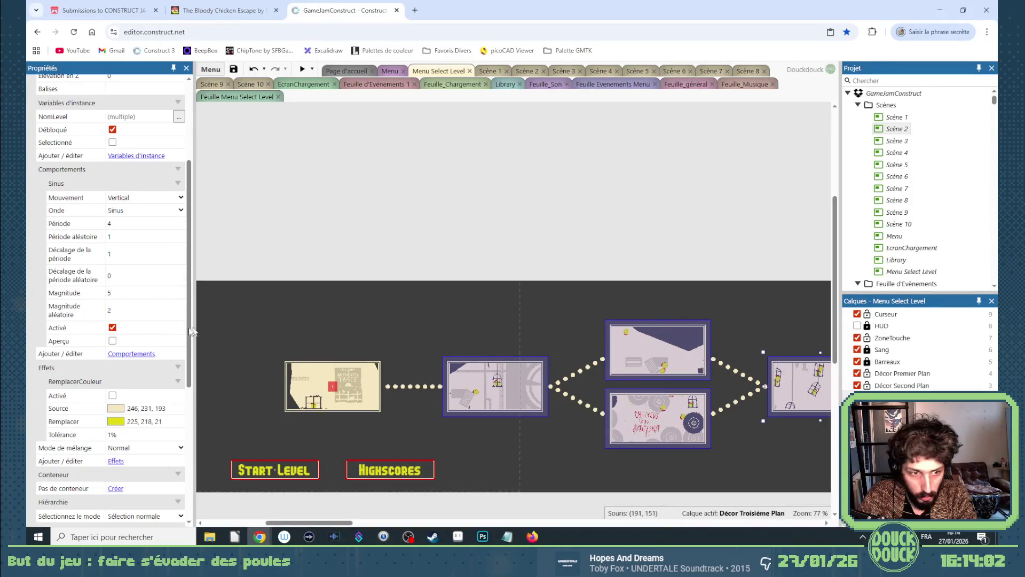
Set Débloqué to false on them and open Feuille Menu Select Level.
{"action": "scroll", "coordinate": [128, 255], "scroll_direction": "up", "scroll_amount": 3}
{"action": "left_click", "coordinate": [112, 281]}
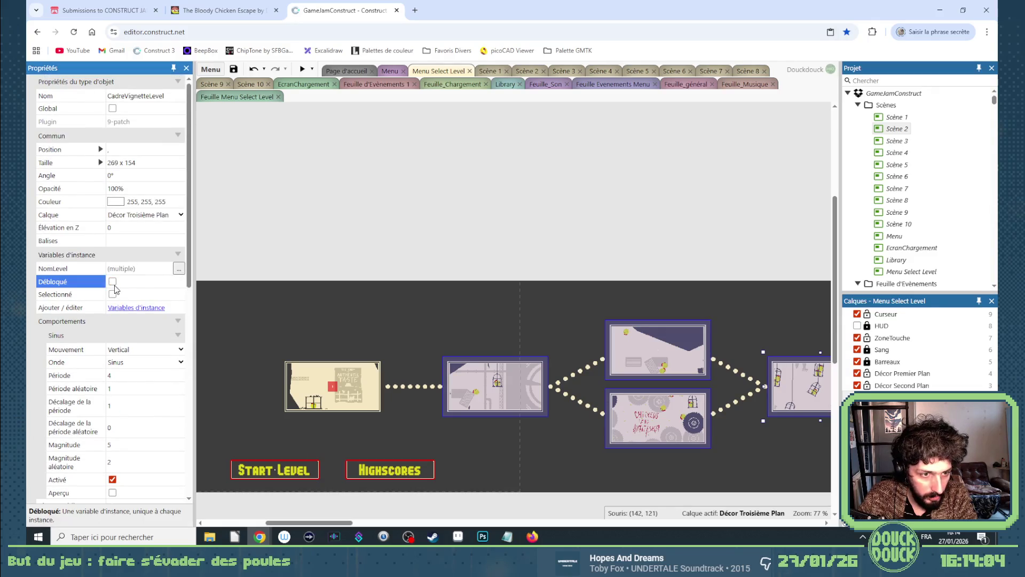
{"action": "left_click", "coordinate": [311, 232]}
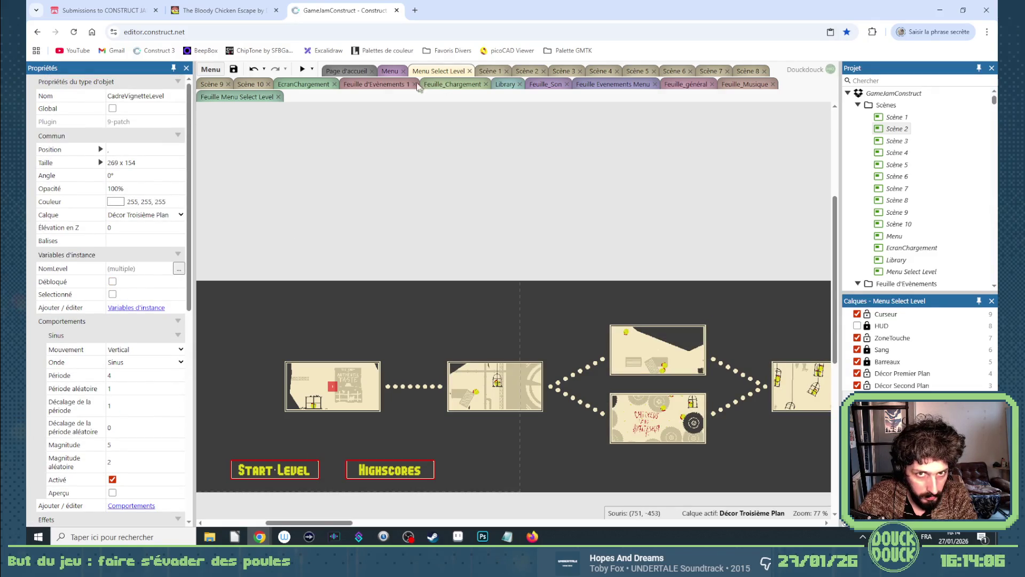
{"action": "left_click", "coordinate": [236, 97]}
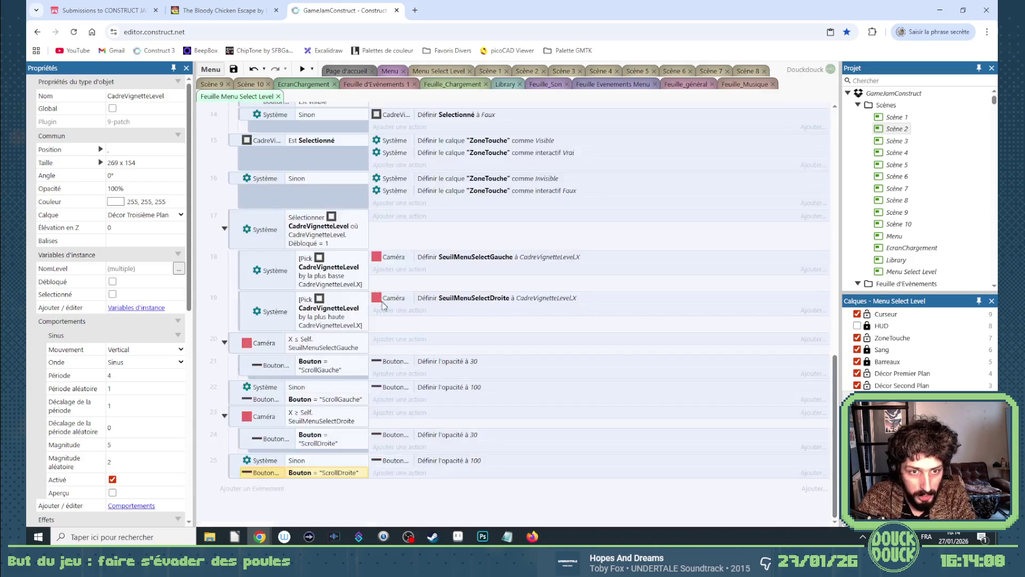
Copy events 4 and 5 directly below as events 6 and 7.
{"action": "scroll", "coordinate": [396, 311], "scroll_direction": "up", "scroll_amount": 5}
{"action": "scroll", "coordinate": [396, 311], "scroll_direction": "up", "scroll_amount": 3}
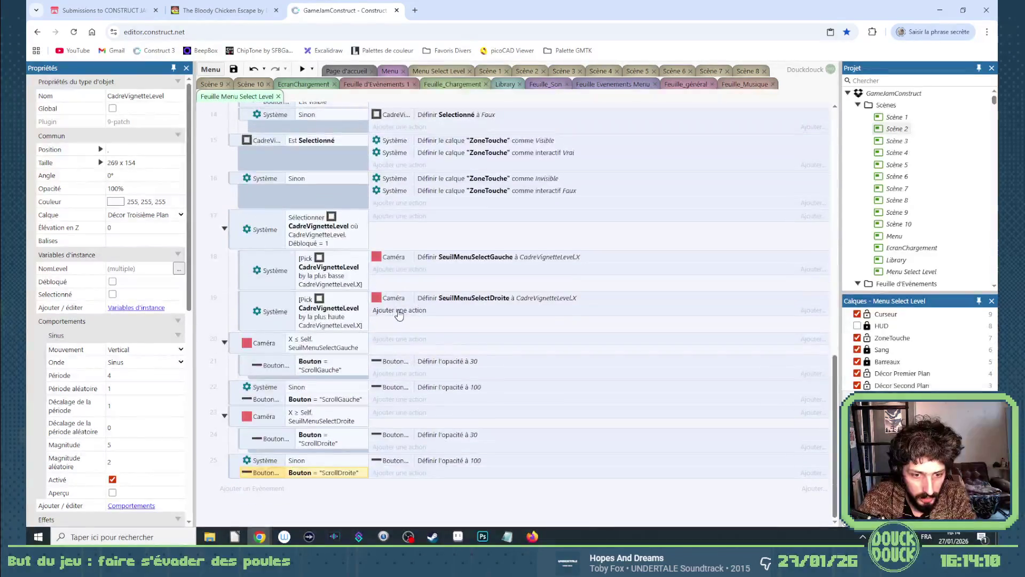
{"action": "scroll", "coordinate": [358, 300], "scroll_direction": "down", "scroll_amount": 3}
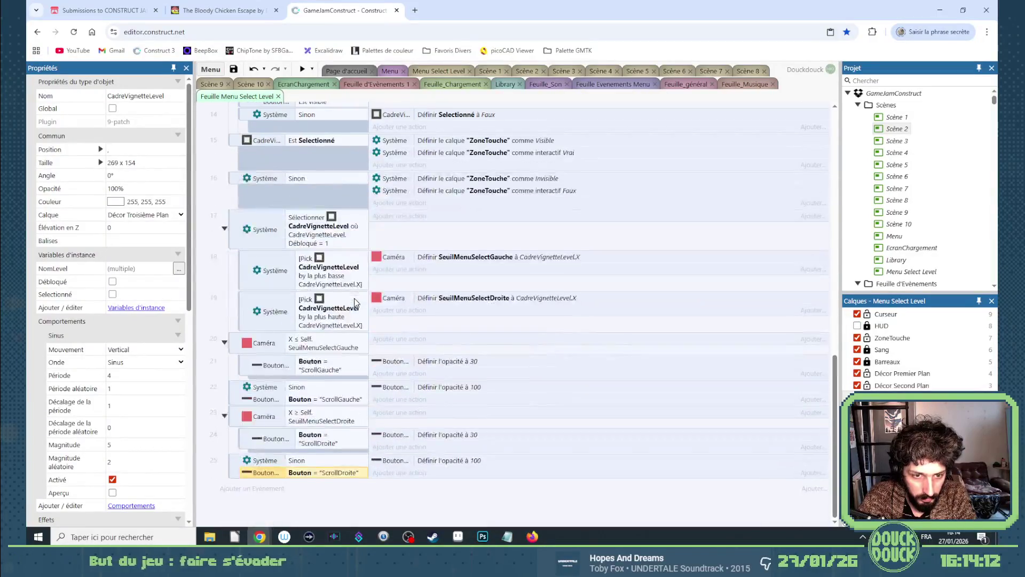
{"action": "scroll", "coordinate": [319, 314], "scroll_direction": "up", "scroll_amount": 3}
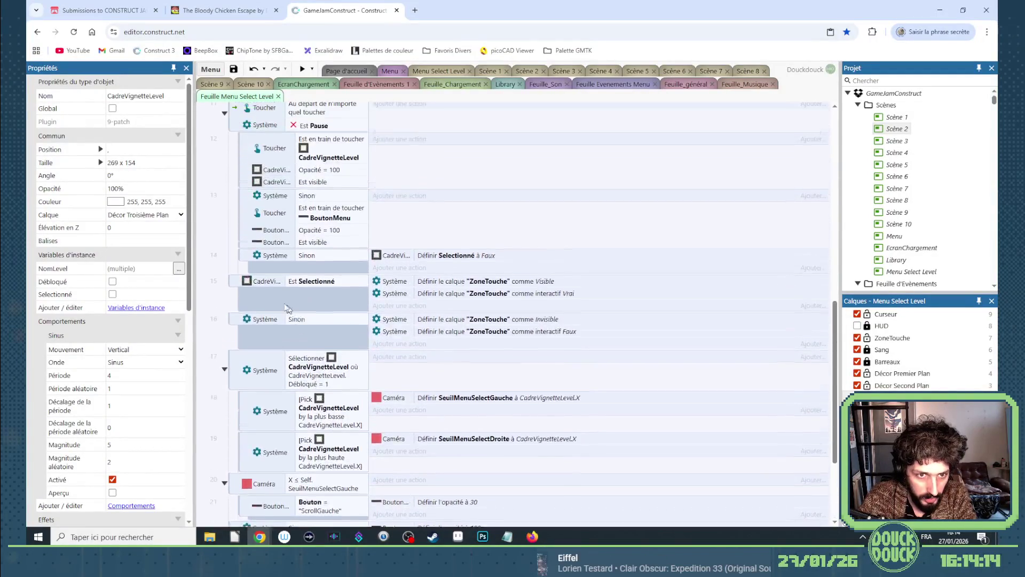
{"action": "left_click", "coordinate": [235, 295]}
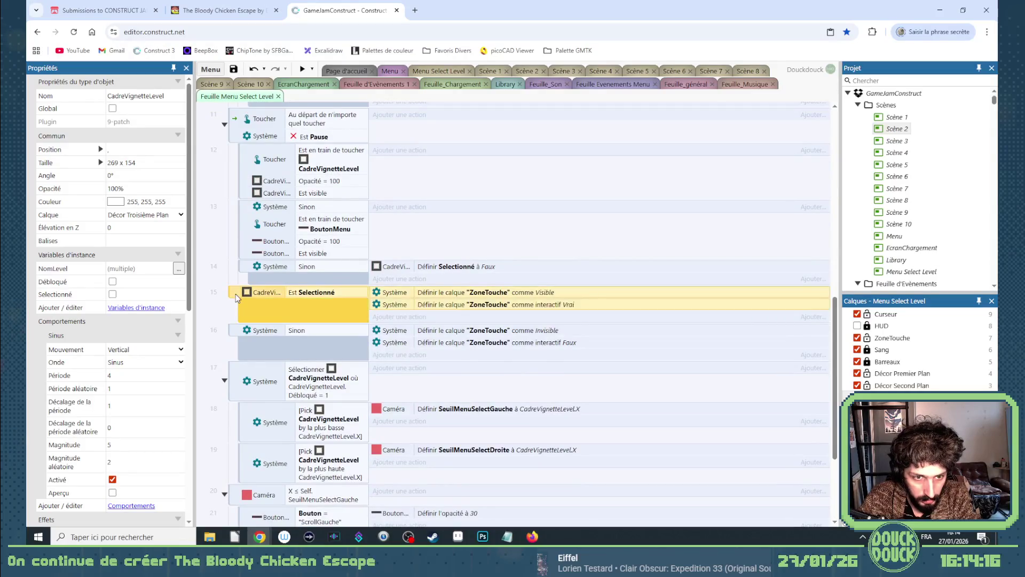
{"action": "scroll", "coordinate": [246, 333], "scroll_direction": "up", "scroll_amount": 7}
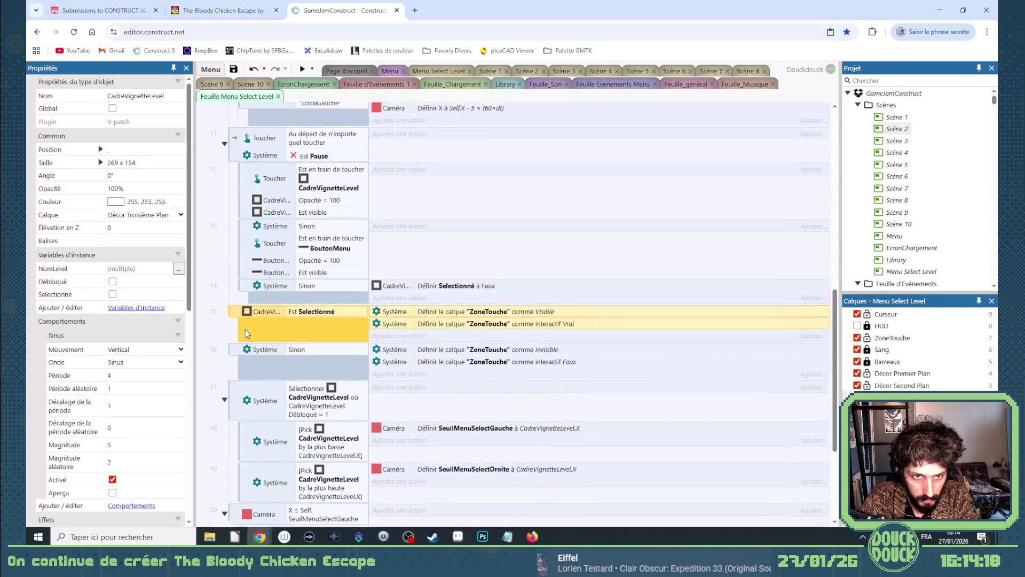
{"action": "scroll", "coordinate": [245, 329], "scroll_direction": "up", "scroll_amount": 3}
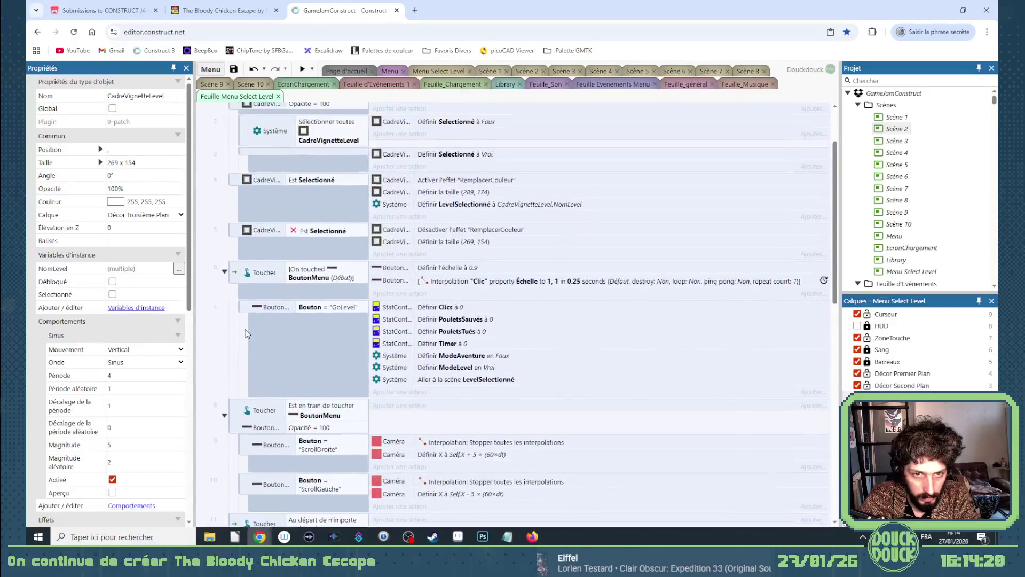
{"action": "left_click", "coordinate": [233, 267]}
{"action": "left_click", "coordinate": [238, 317], "text": "shift"}
{"action": "mouse_move", "coordinate": [236, 262]}
{"action": "left_mouse_down"}
{"action": "mouse_move", "coordinate": [237, 353]}
{"action": "mouse_move", "coordinate": [294, 352]}
{"action": "left_mouse_up"}
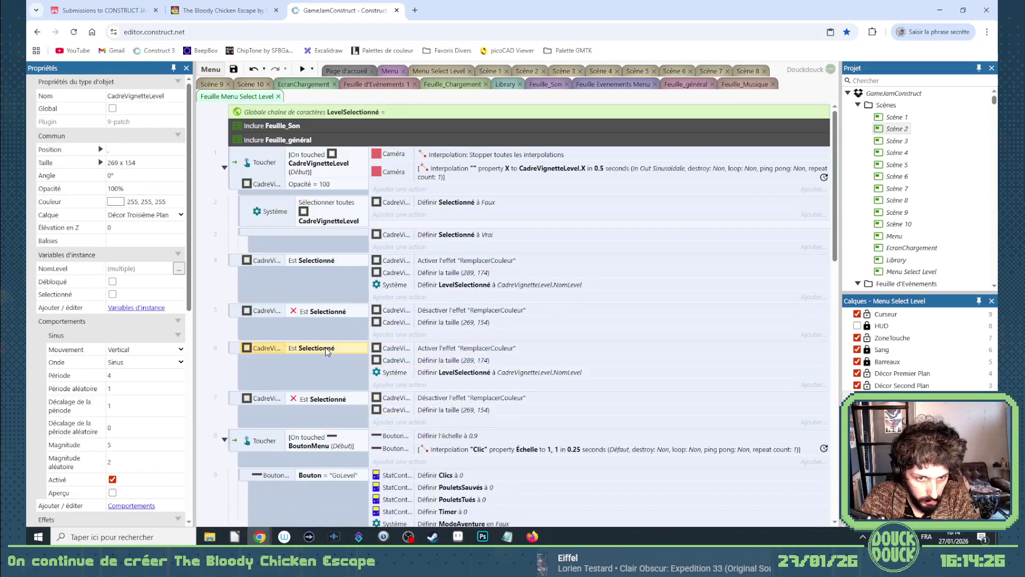
Change the conditions of events 6 and 7 to test Débloqué instead of Selectionné.
{"action": "double_click", "coordinate": [323, 348]}
{"action": "left_click", "coordinate": [373, 318]}
{"action": "left_click", "coordinate": [386, 332]}
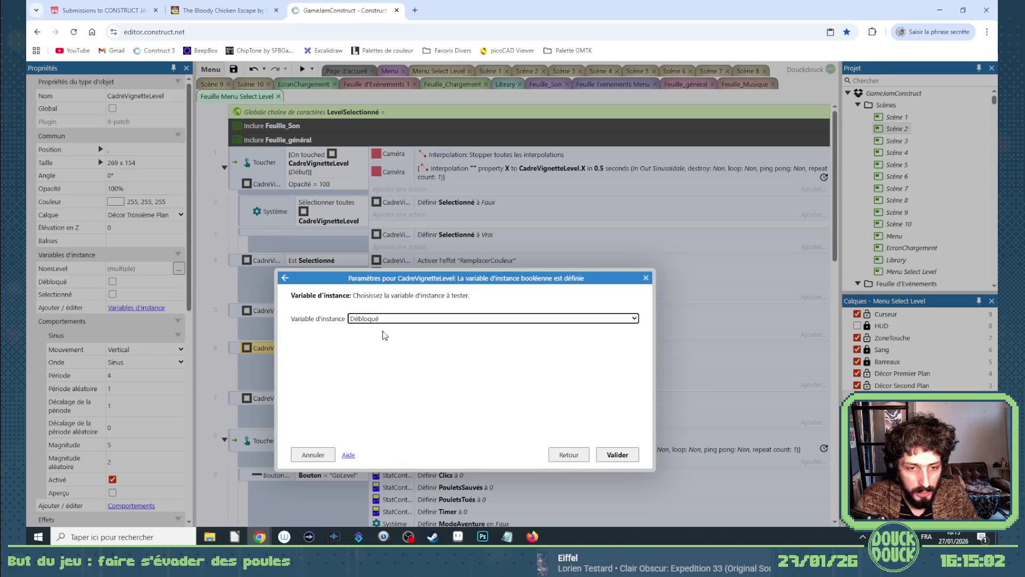
{"action": "left_click", "coordinate": [635, 454]}
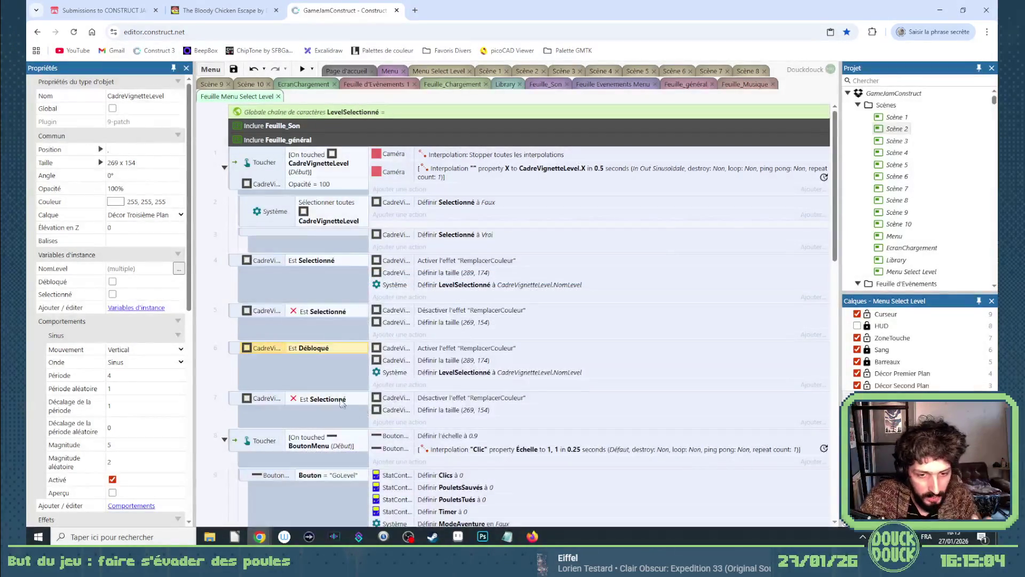
{"action": "double_click", "coordinate": [338, 400]}
{"action": "left_click", "coordinate": [481, 319]}
{"action": "left_click", "coordinate": [384, 328]}
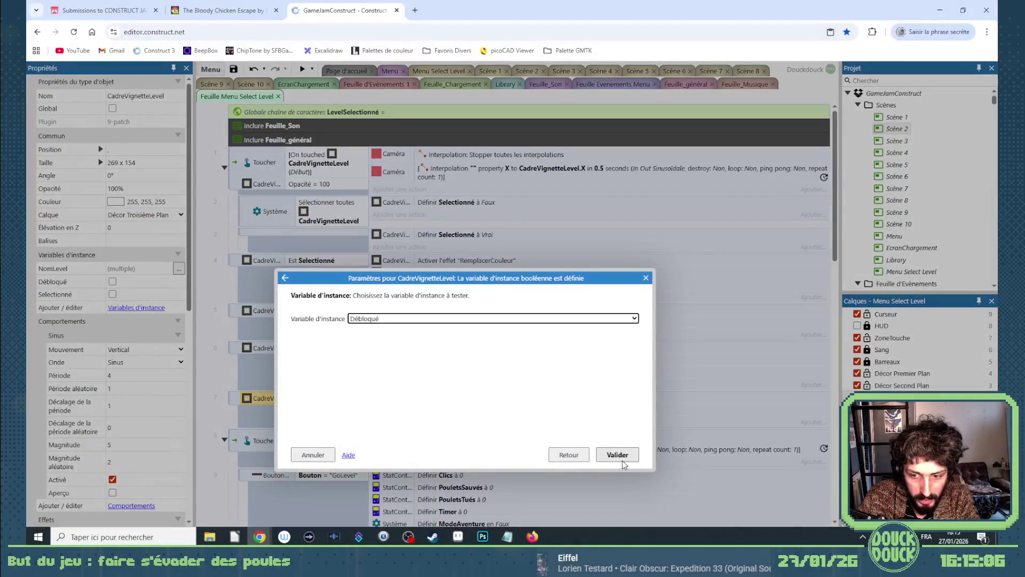
{"action": "left_click", "coordinate": [615, 455]}
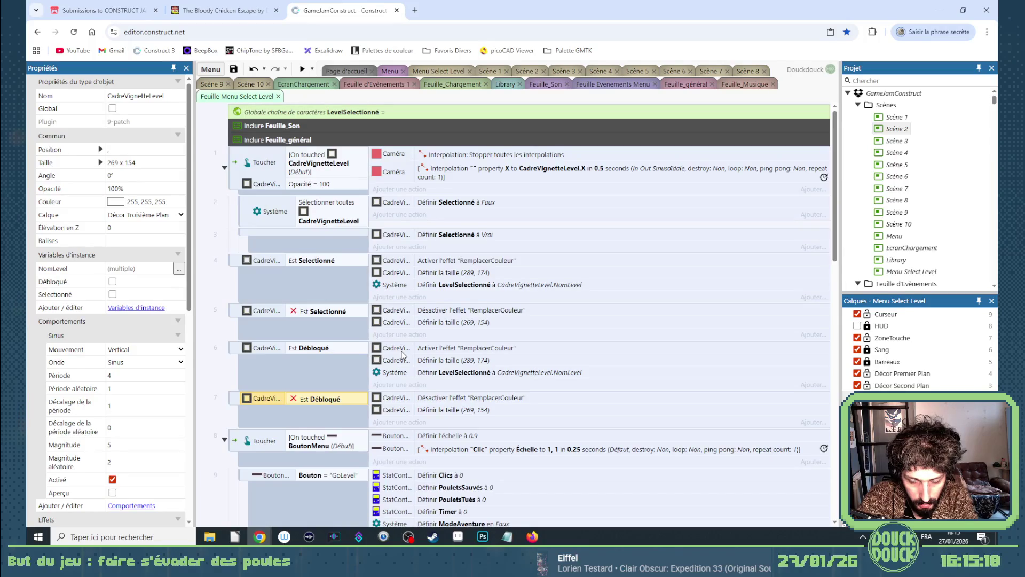
Change event 6's action to set the thumbnail Visible, deleting its resize and LevelSelectionné actions.
{"action": "double_click", "coordinate": [402, 351]}
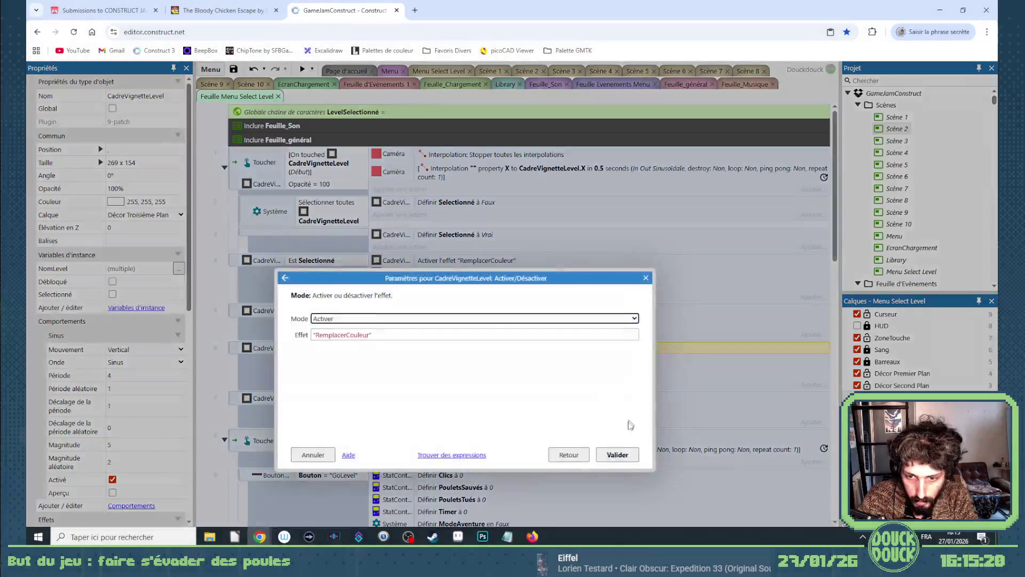
{"action": "left_click", "coordinate": [566, 455]}
{"action": "scroll", "coordinate": [545, 379], "scroll_direction": "down", "scroll_amount": 5}
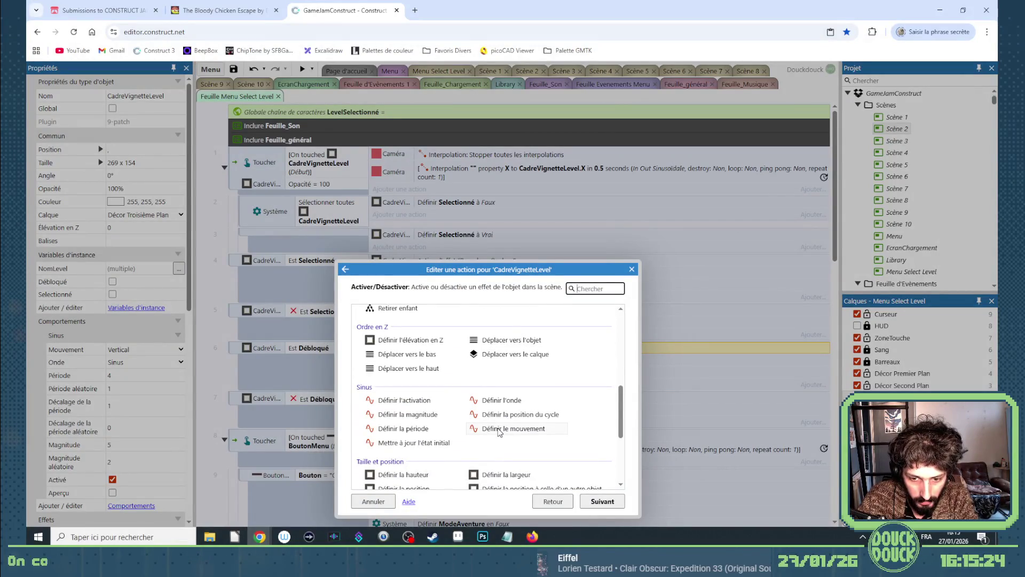
{"action": "scroll", "coordinate": [502, 432], "scroll_direction": "down", "scroll_amount": 2}
{"action": "scroll", "coordinate": [496, 431], "scroll_direction": "up", "scroll_amount": 6}
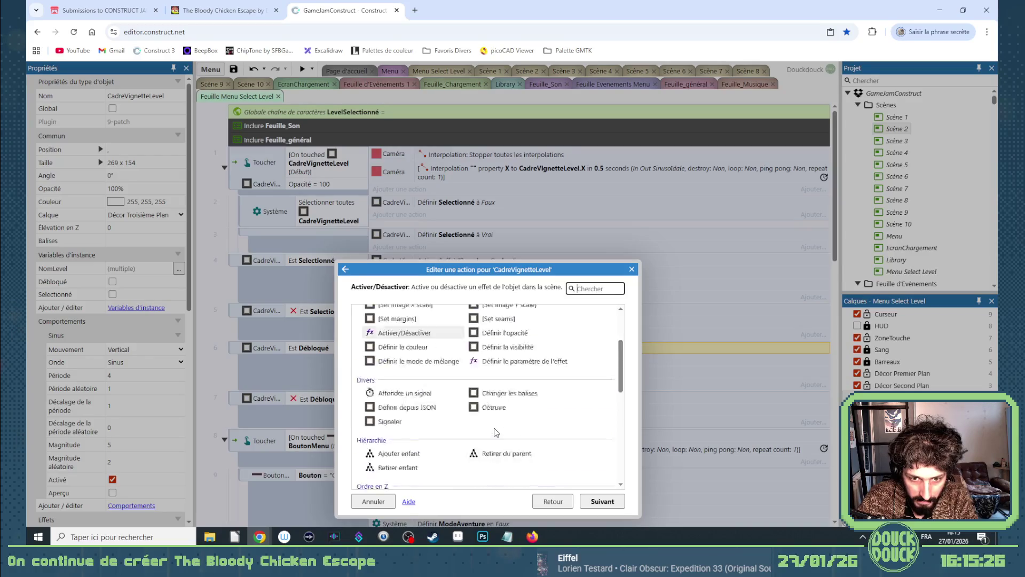
{"action": "left_click", "coordinate": [497, 390]}
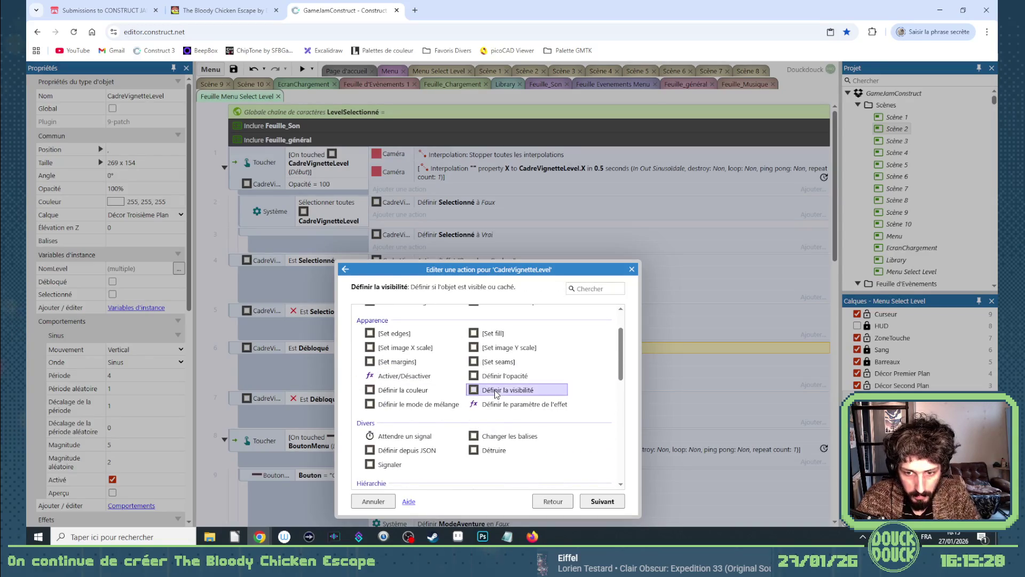
{"action": "double_click", "coordinate": [496, 393]}
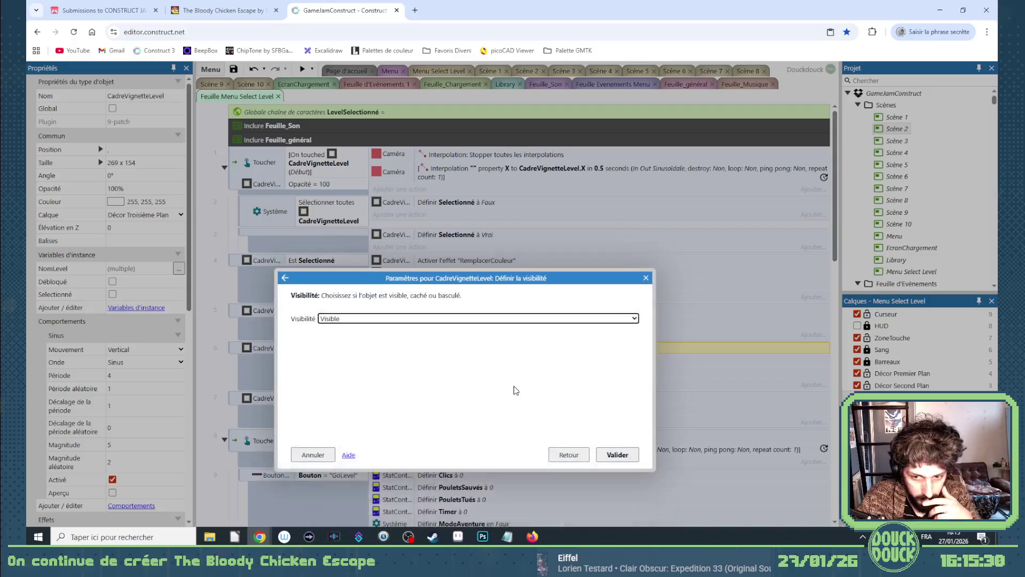
{"action": "left_click", "coordinate": [613, 454]}
{"action": "left_click", "coordinate": [426, 360]}
{"action": "key", "text": "Delete"}
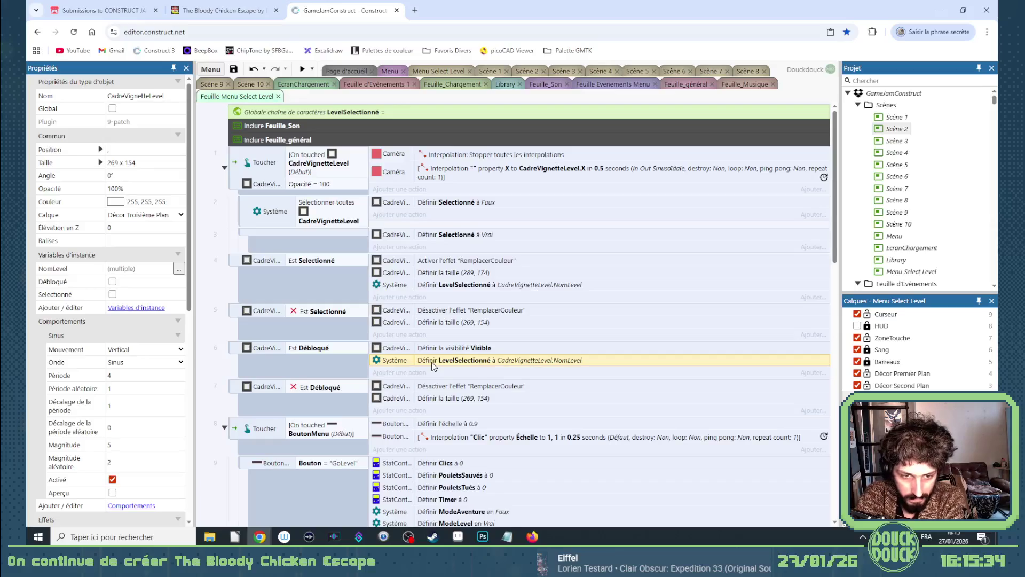
{"action": "key", "text": "Delete"}
Paste the visibility action into event 7, drop its effect and size actions, and set it Invisible.
{"action": "key", "text": "ctrl+c"}
{"action": "left_click", "coordinate": [441, 374]}
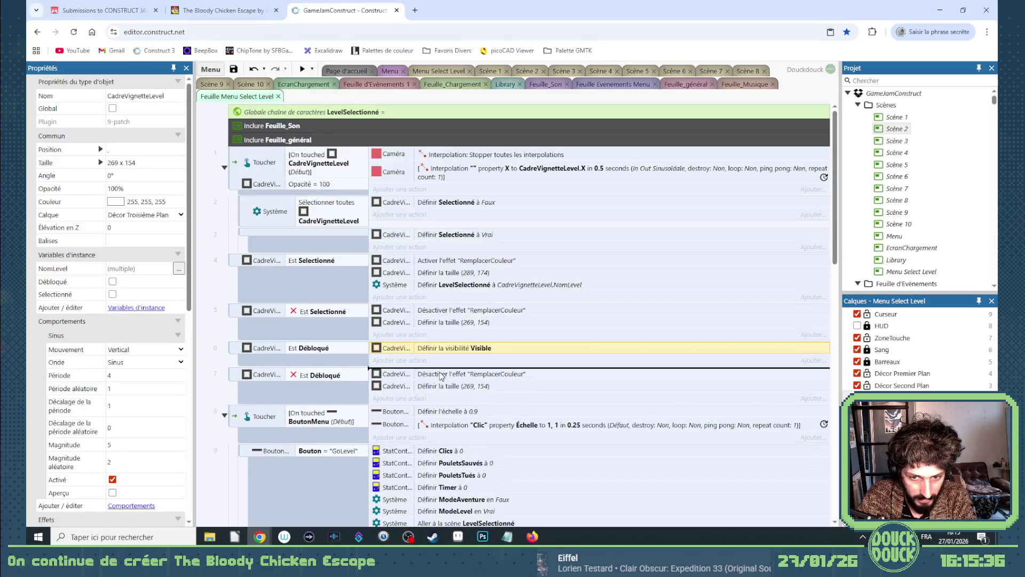
{"action": "key", "text": "ctrl+v"}
{"action": "left_click", "coordinate": [442, 387]}
{"action": "left_click", "coordinate": [443, 398], "text": "shift"}
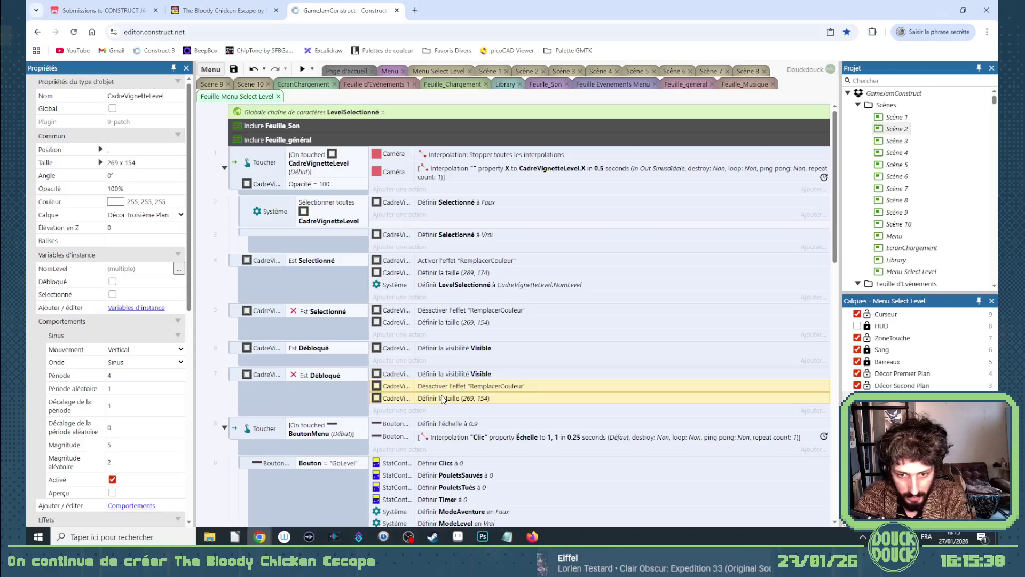
{"action": "key", "text": "Delete"}
{"action": "double_click", "coordinate": [455, 374]}
{"action": "left_click", "coordinate": [431, 320]}
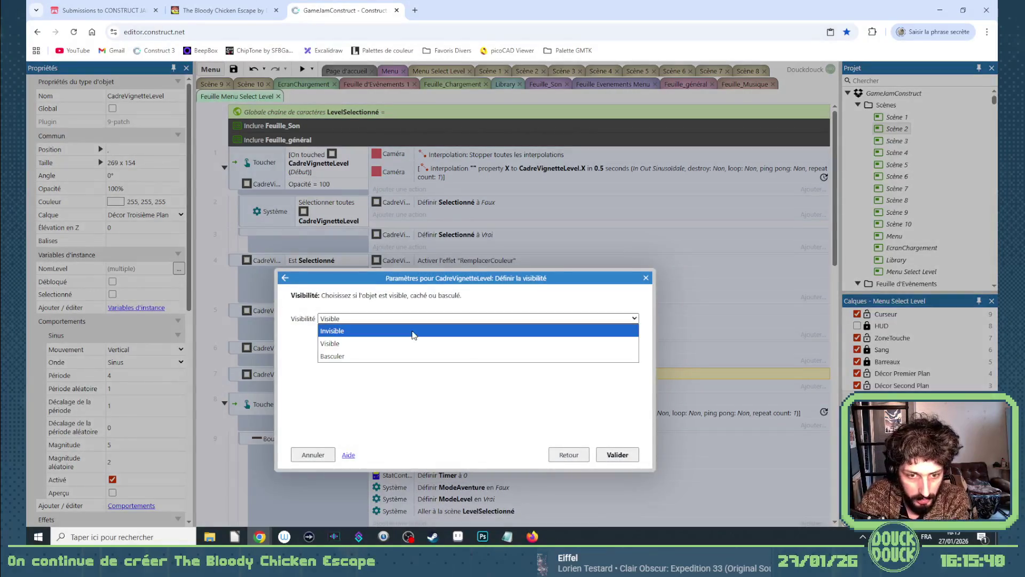
{"action": "left_click", "coordinate": [430, 341]}
{"action": "key", "text": "Return"}
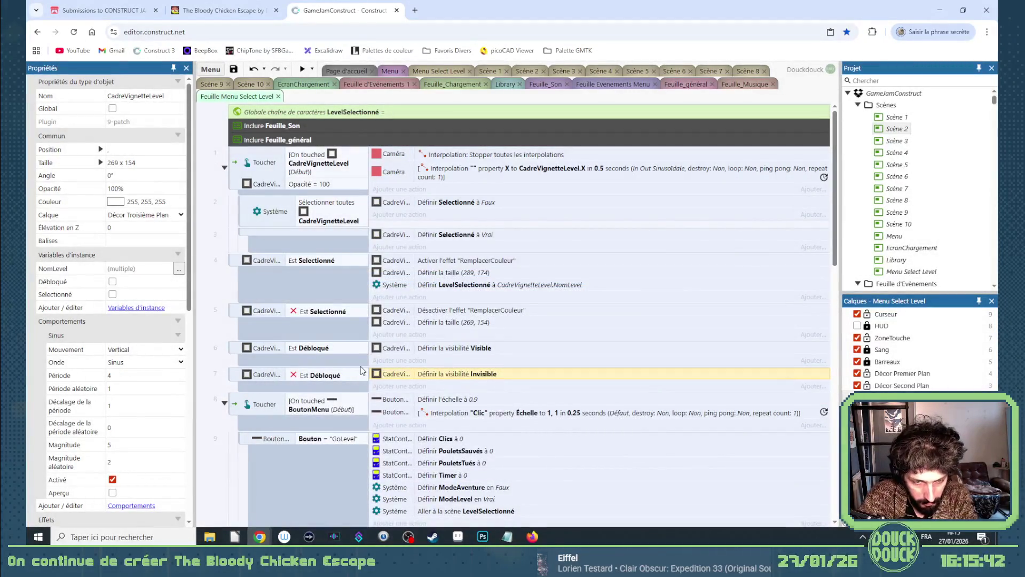
{"action": "scroll", "coordinate": [363, 368], "scroll_direction": "down", "scroll_amount": 4}
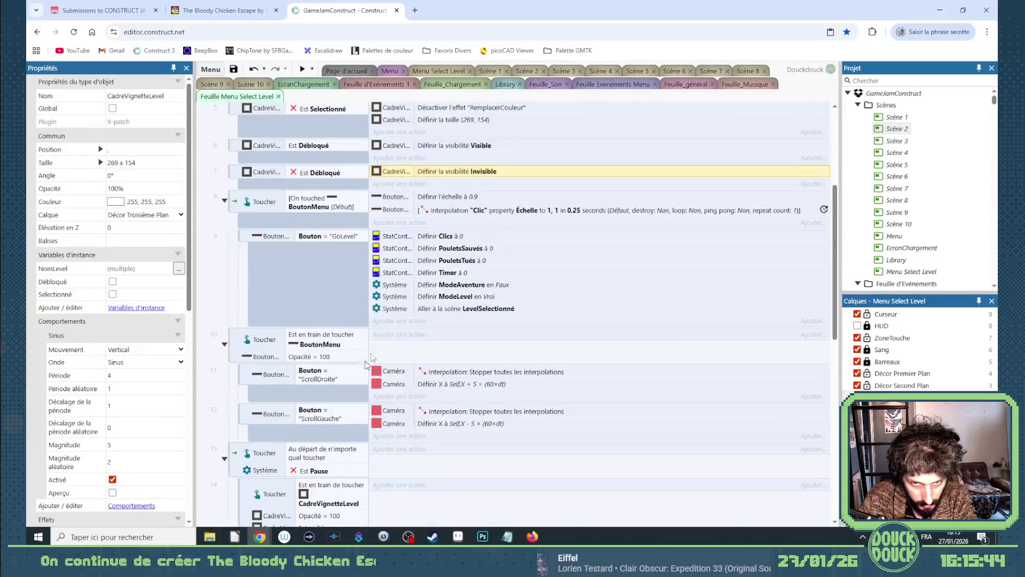
{"action": "left_click", "coordinate": [447, 70]}
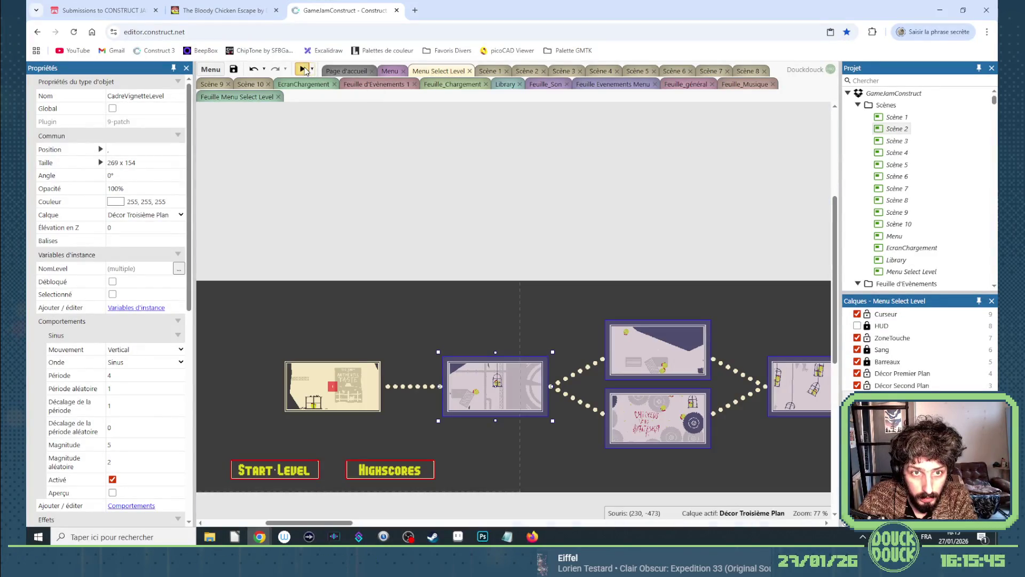
{"action": "left_click", "coordinate": [303, 69]}
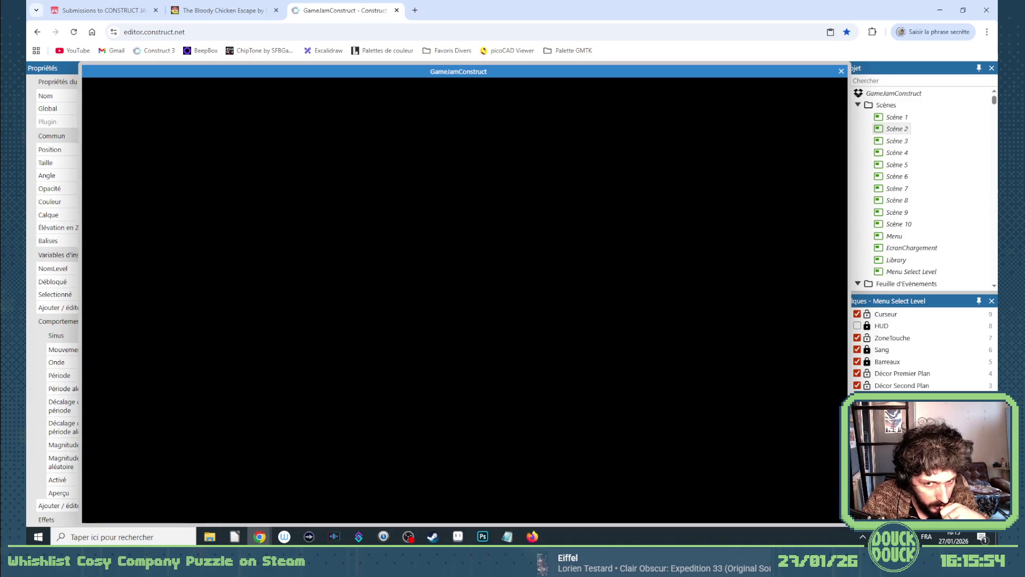
{"action": "key", "text": "Escape"}
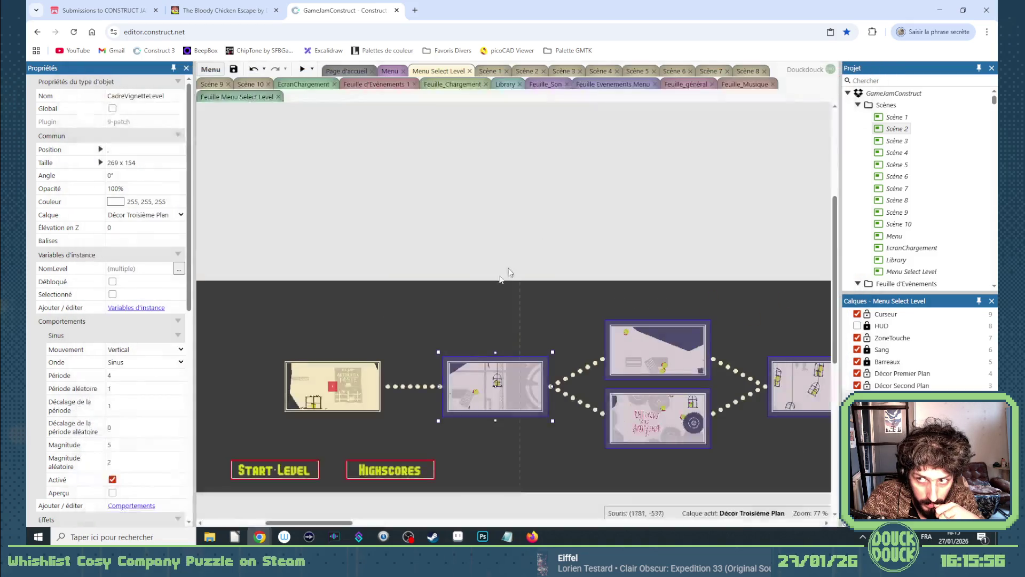
{"action": "left_click", "coordinate": [414, 386]}
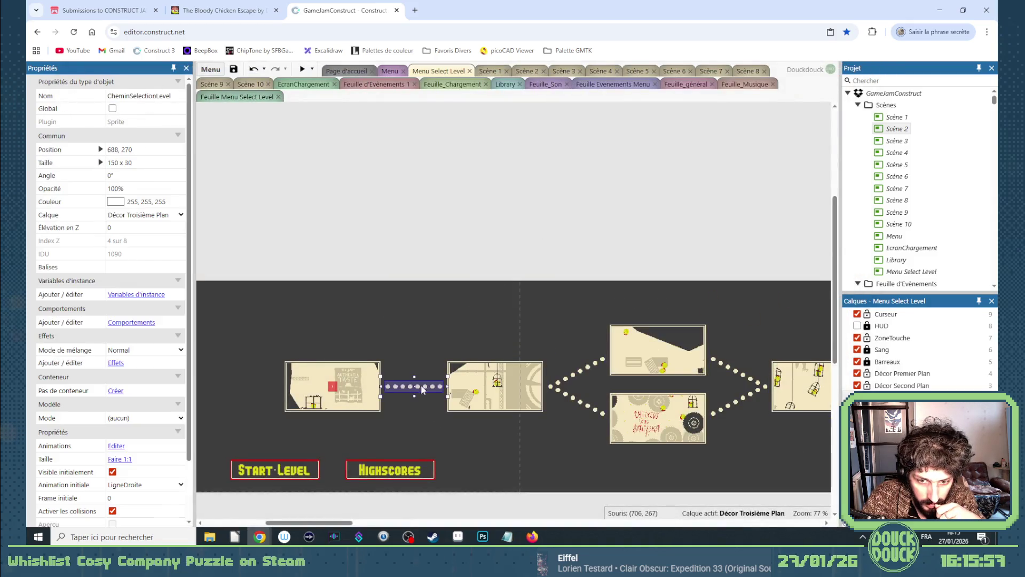
Start a new CheminSelectionLevel instance variable, trying names Vari, Nom and IdEtape, then cancel it.
{"action": "left_click", "coordinate": [135, 295]}
{"action": "left_click", "coordinate": [394, 221]}
{"action": "type", "text": "Vari"}
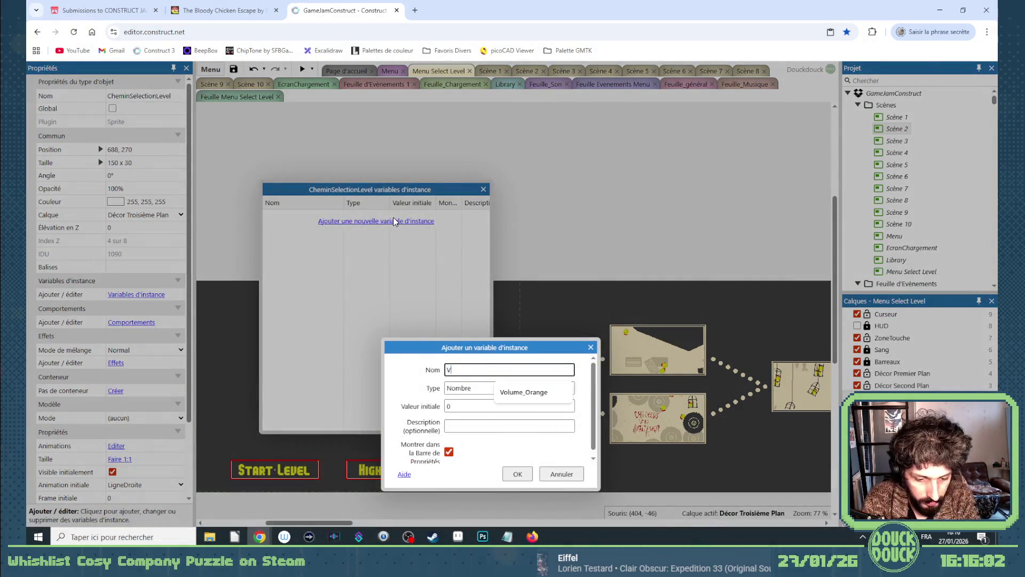
{"action": "key", "text": "BackSpace"}
{"action": "key", "text": "BackSpace"}
{"action": "key", "text": "BackSpace"}
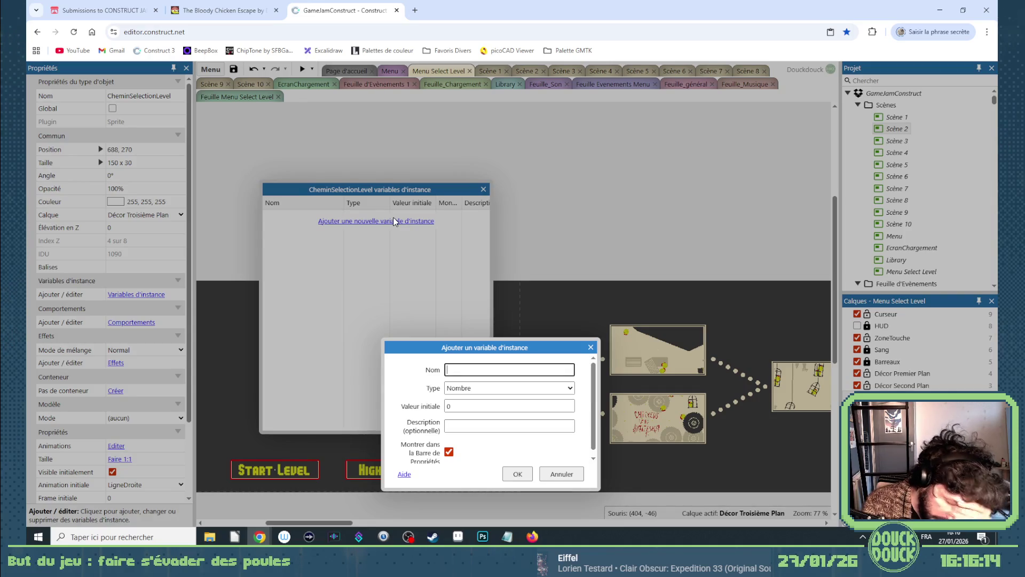
{"action": "type", "text": "Nom"}
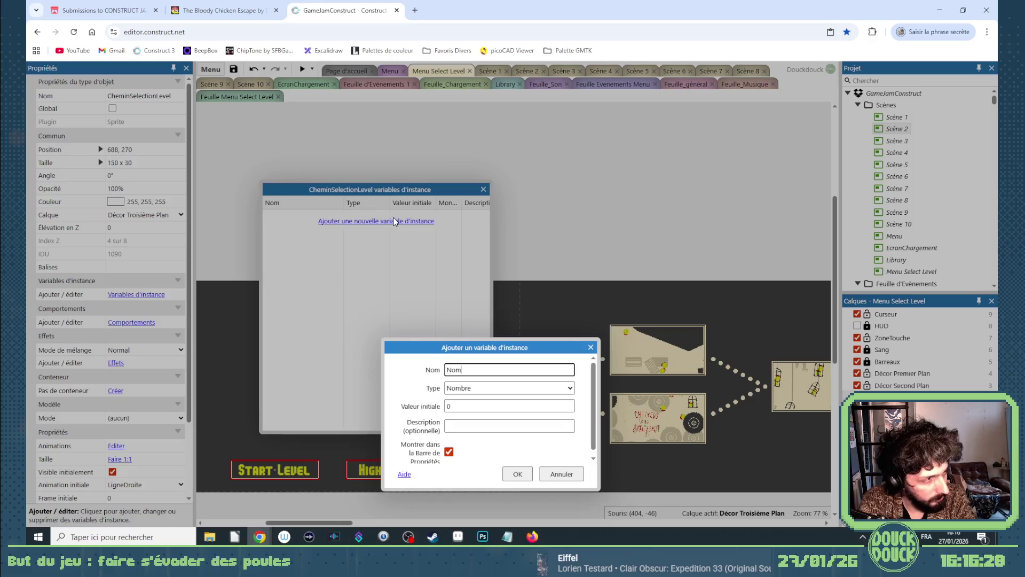
{"action": "key", "text": "BackSpace"}
{"action": "key", "text": "BackSpace"}
{"action": "key", "text": "BackSpace"}
{"action": "type", "text": "Id"}
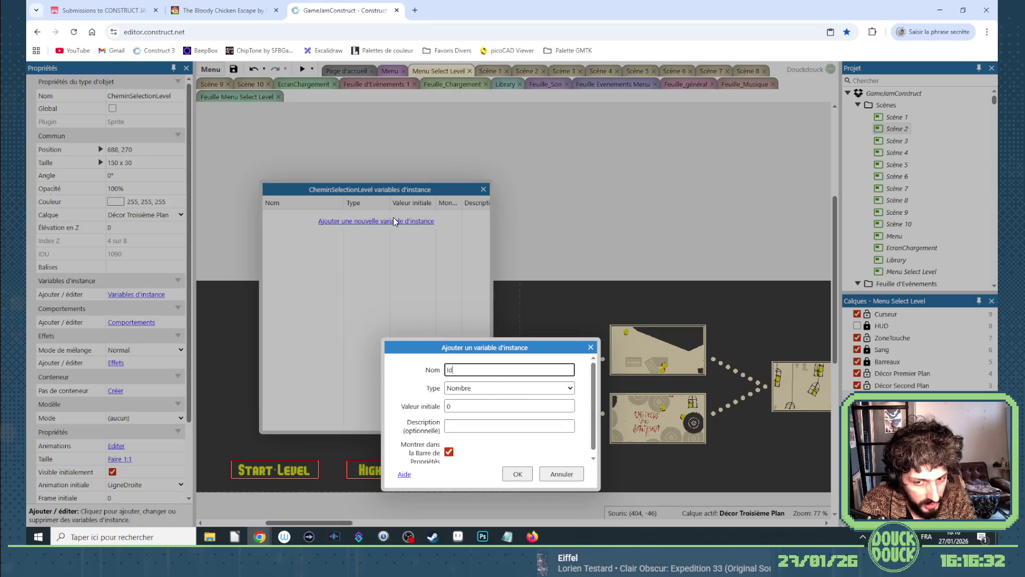
{"action": "type", "text": "Etape"}
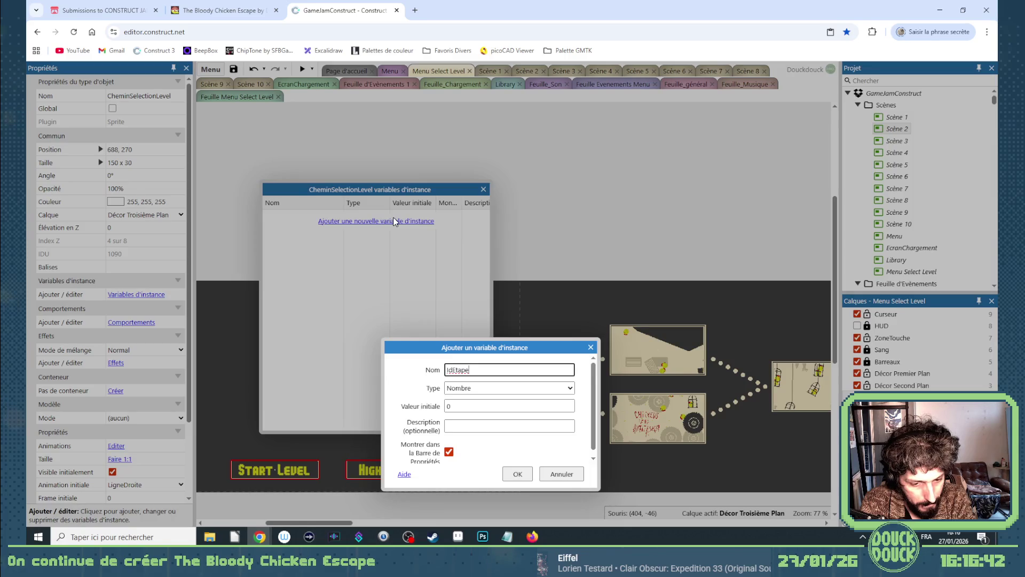
{"action": "key", "text": "BackSpace"}
{"action": "key", "text": "BackSpace"}
{"action": "key", "text": "BackSpace"}
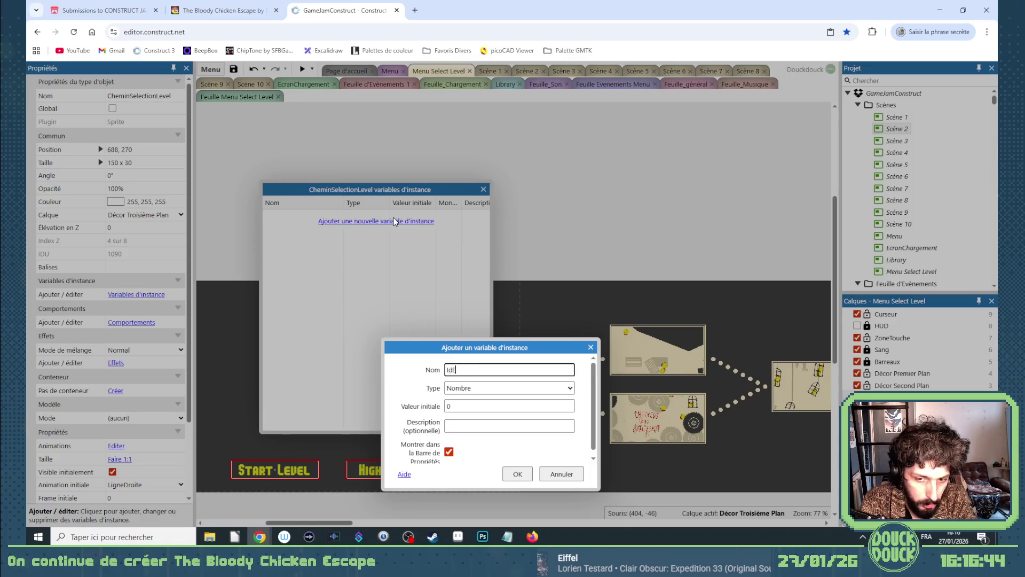
{"action": "type", "text": "Nom"}
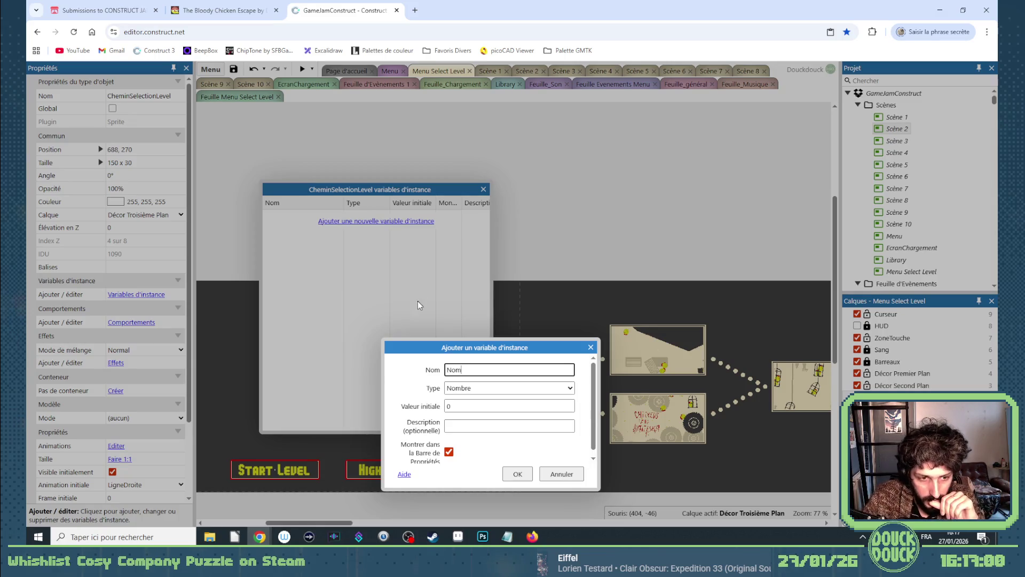
{"action": "left_click", "coordinate": [558, 474]}
Close the variables list and inspect each thumbnail and path sprite, ending on the Scène 4 thumbnail.
{"action": "left_click", "coordinate": [482, 191]}
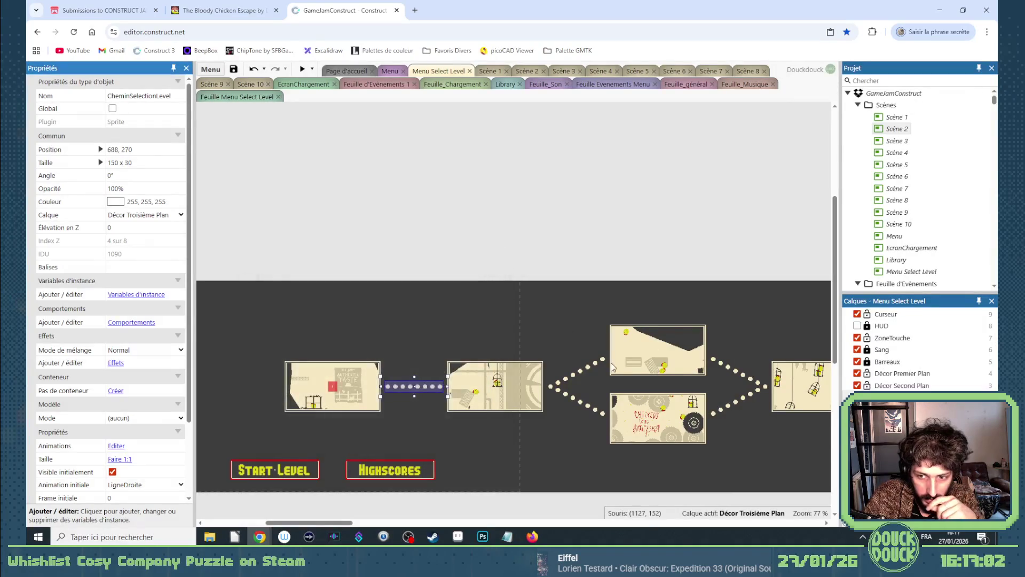
{"action": "left_click", "coordinate": [351, 377]}
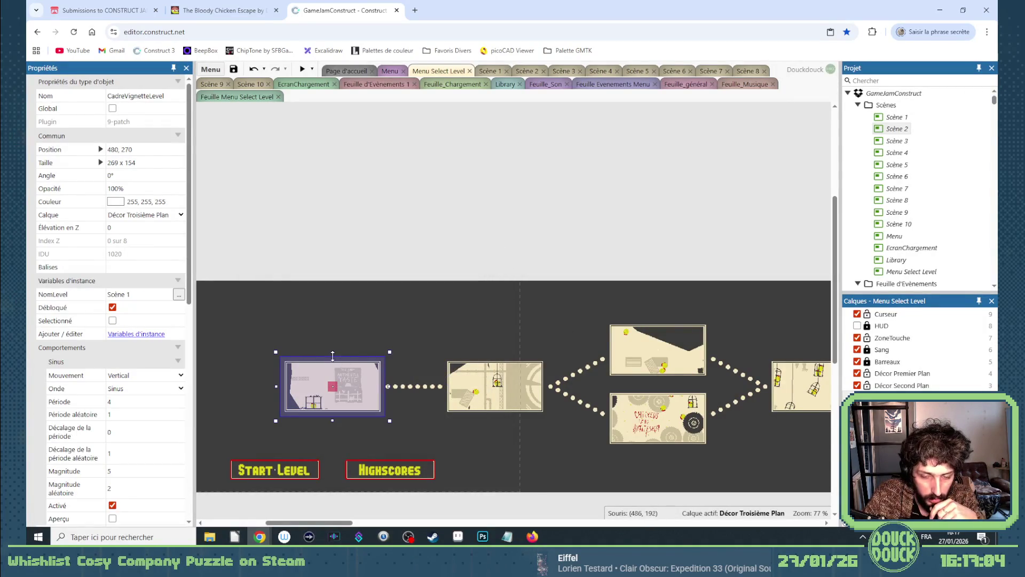
{"action": "left_click", "coordinate": [399, 390]}
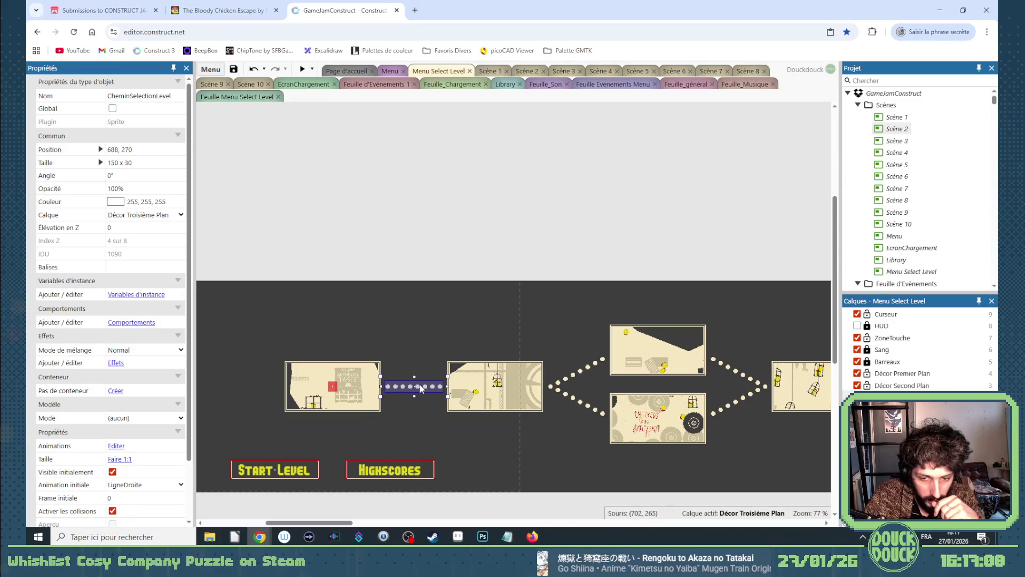
{"action": "left_click", "coordinate": [510, 391]}
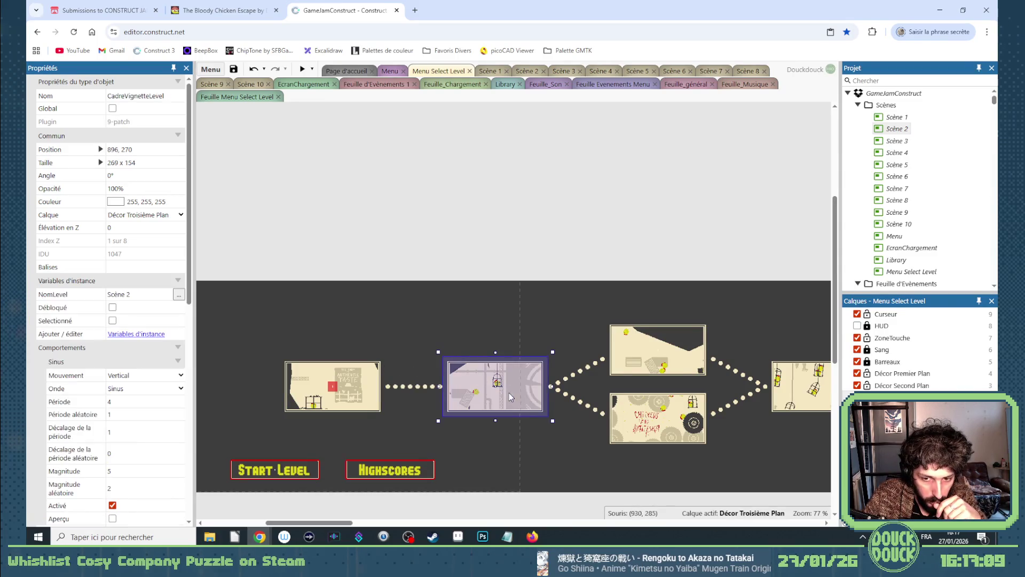
{"action": "left_click", "coordinate": [587, 377]}
{"action": "left_click", "coordinate": [727, 377]}
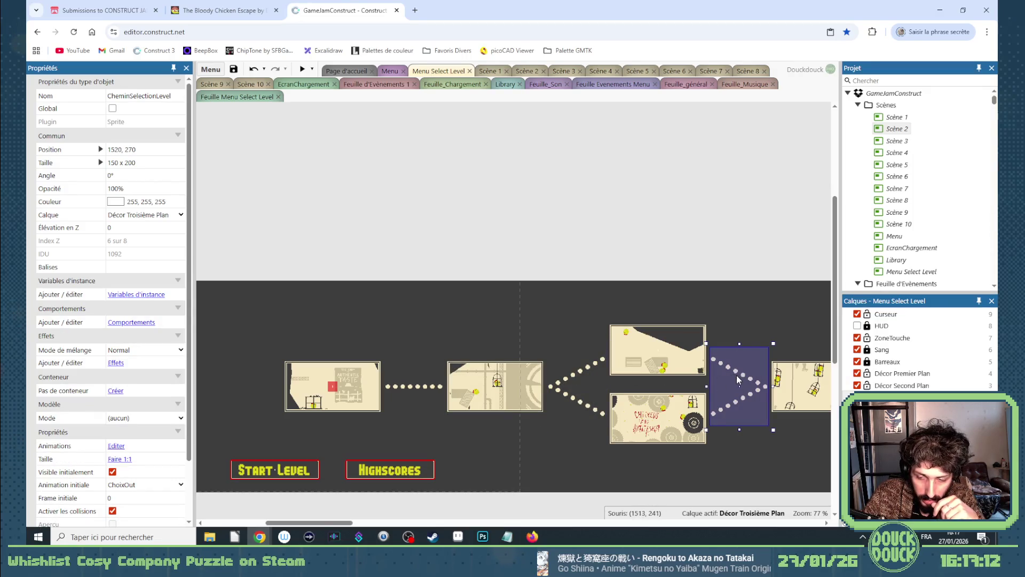
{"action": "left_click", "coordinate": [674, 335]}
{"action": "left_click", "coordinate": [683, 399]}
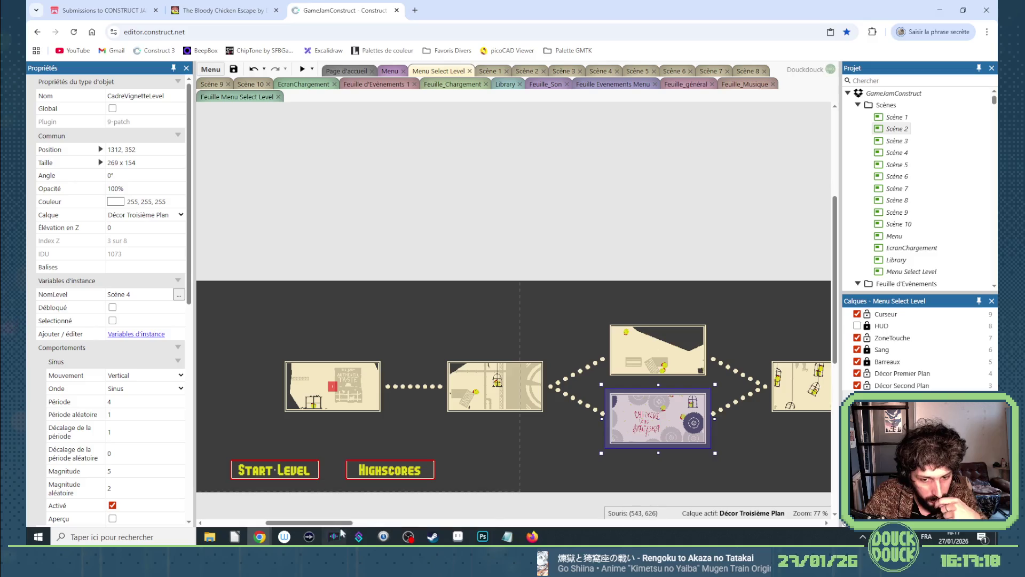
{"action": "left_click_drag", "start_coordinate": [336, 523], "coordinate": [344, 528]}
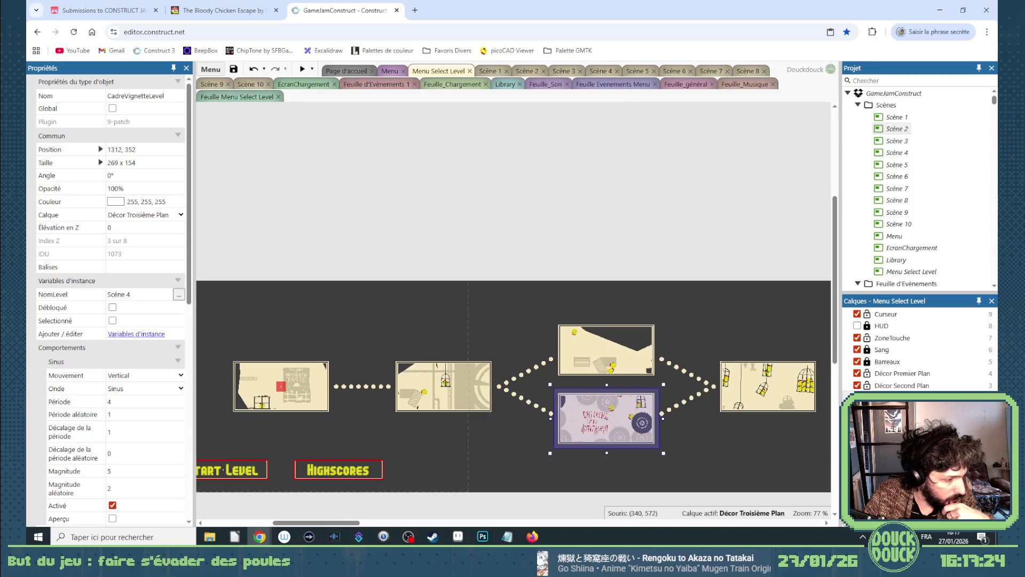
{"action": "key", "text": "alt+Tab"}
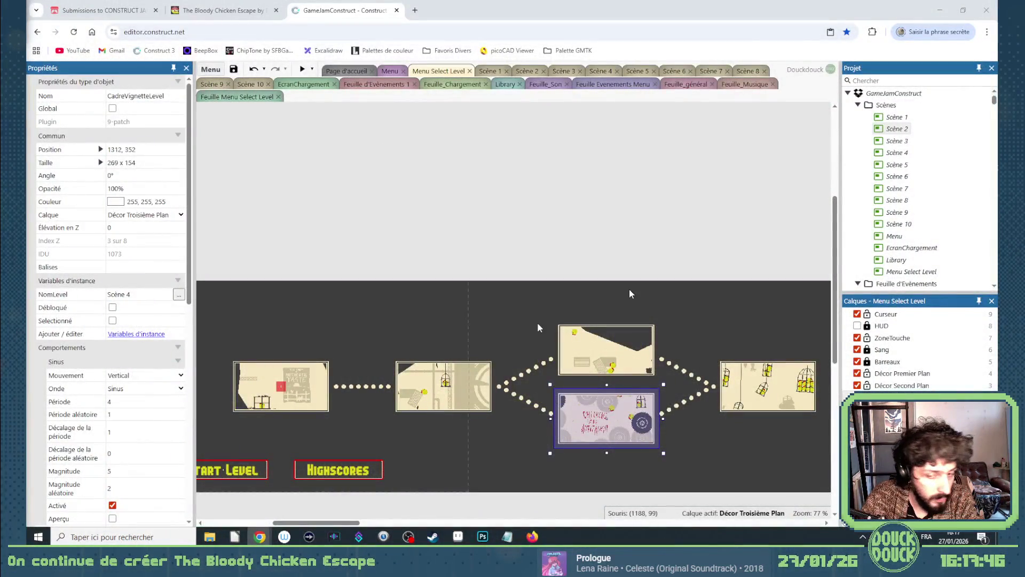
{"action": "left_click", "coordinate": [626, 240]}
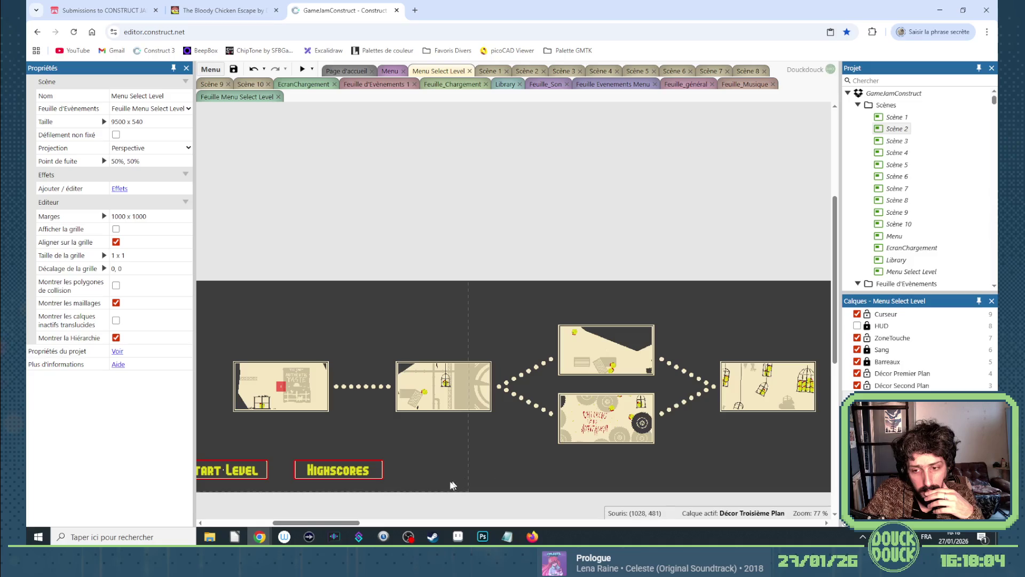
{"action": "left_click_drag", "start_coordinate": [354, 523], "coordinate": [370, 525]}
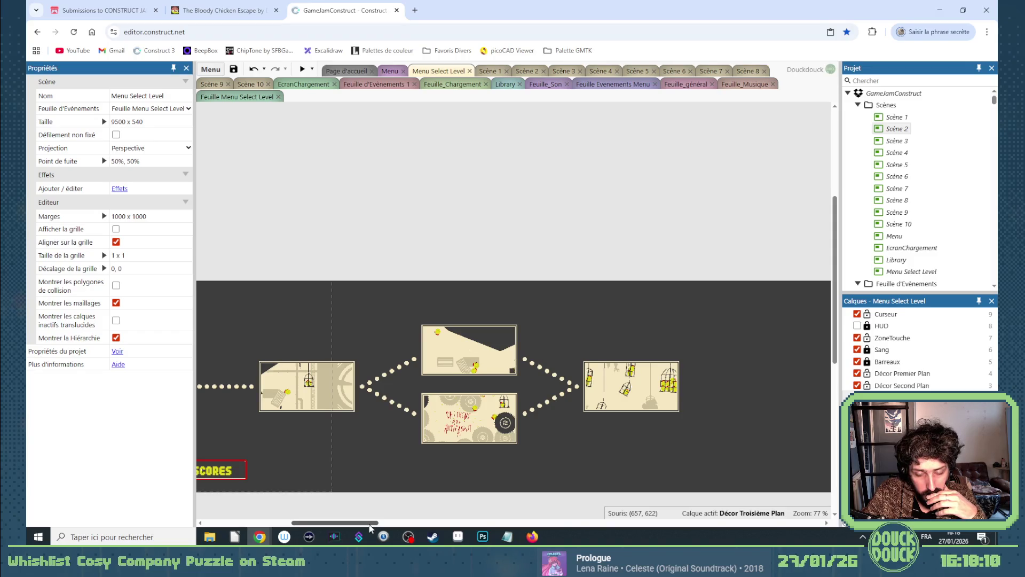
{"action": "left_click_drag", "start_coordinate": [370, 524], "coordinate": [375, 525]}
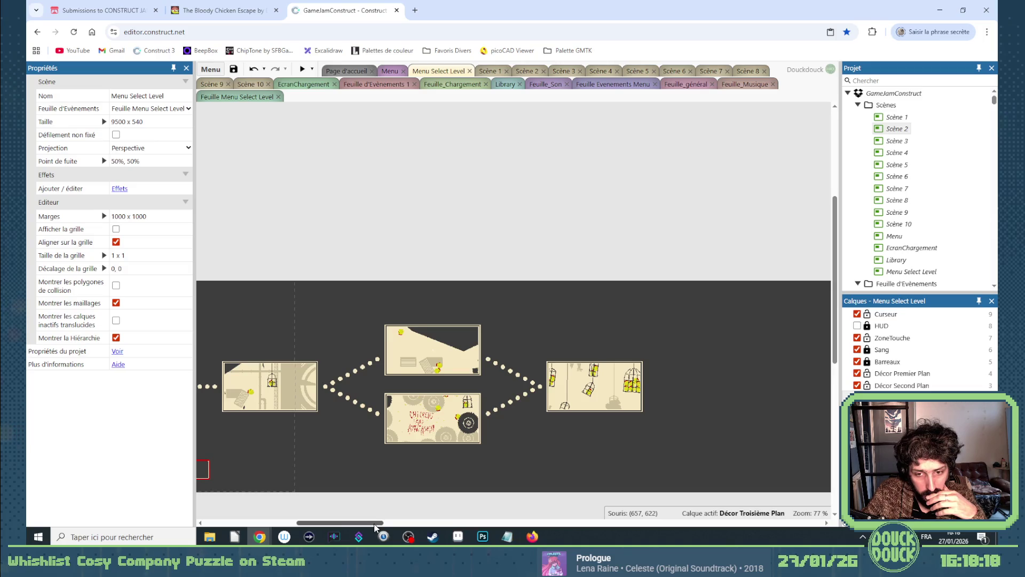
{"action": "left_click_drag", "start_coordinate": [375, 527], "coordinate": [349, 527]}
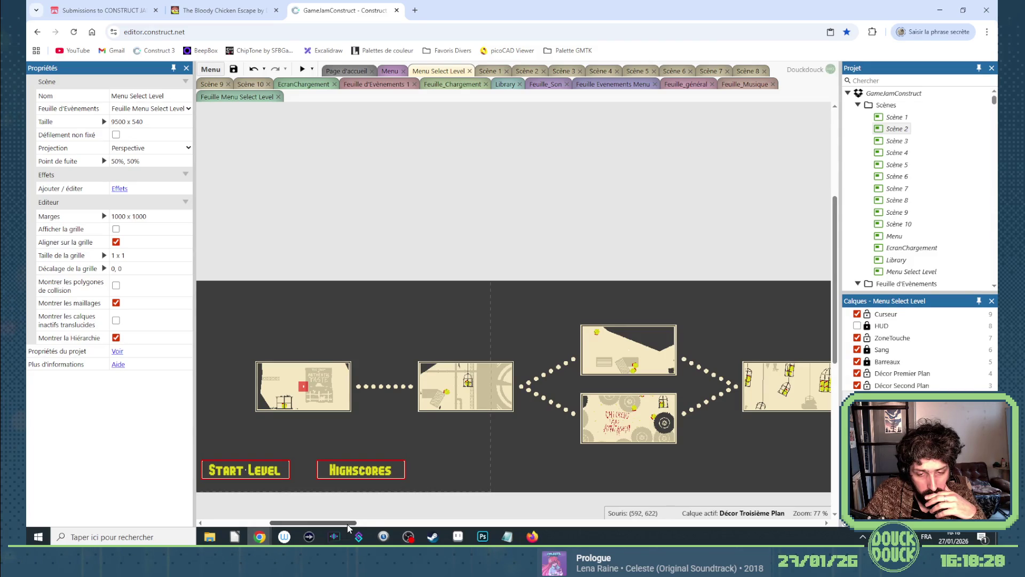
Add a number instance variable Etape to the CadreVignetteLevel thumbnails.
{"action": "left_click", "coordinate": [340, 416]}
{"action": "left_click", "coordinate": [155, 334]}
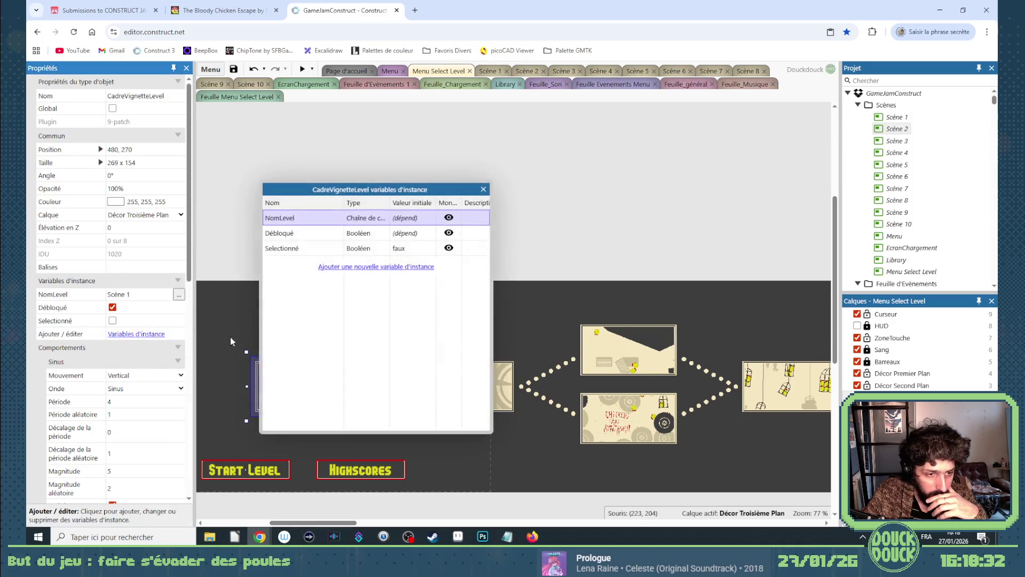
{"action": "left_click", "coordinate": [344, 270]}
{"action": "type", "text": "Ert"}
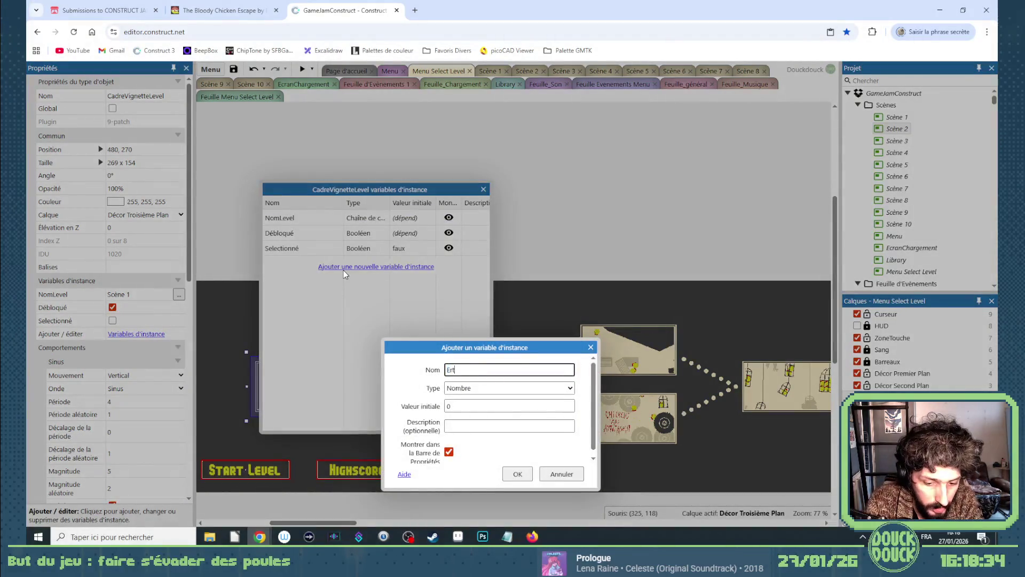
{"action": "type", "text": "tape"}
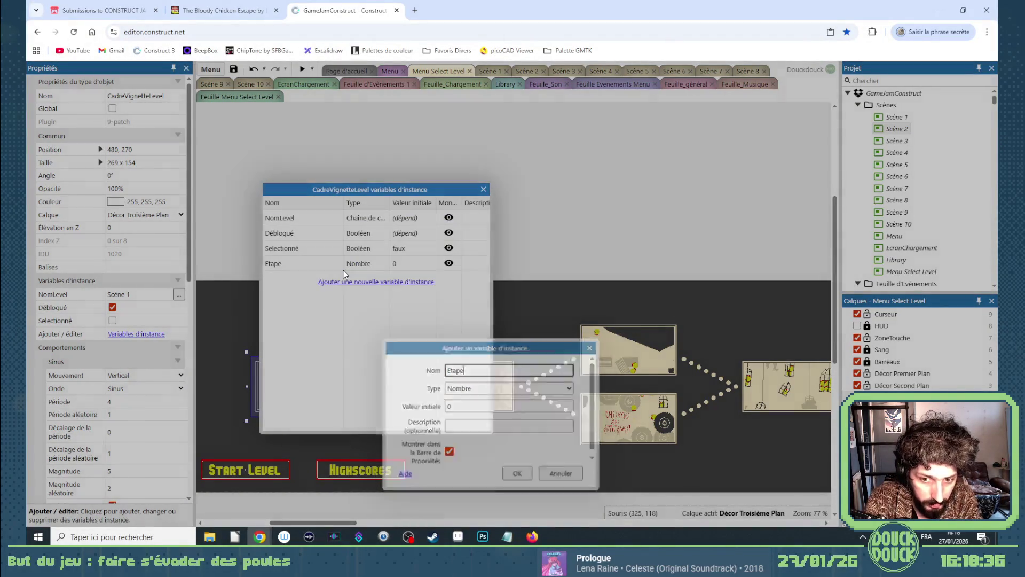
{"action": "key", "text": "Return"}
{"action": "left_click", "coordinate": [483, 190]}
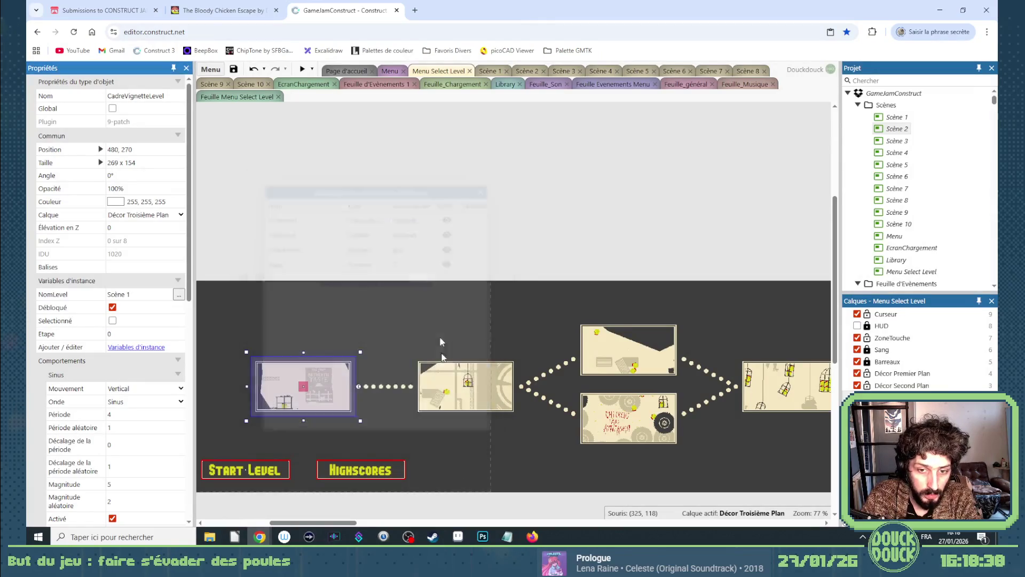
Set Etape on the branch thumbnails: 2 for Scène 4 and 3 for Scène 5.
{"action": "left_click", "coordinate": [449, 365]}
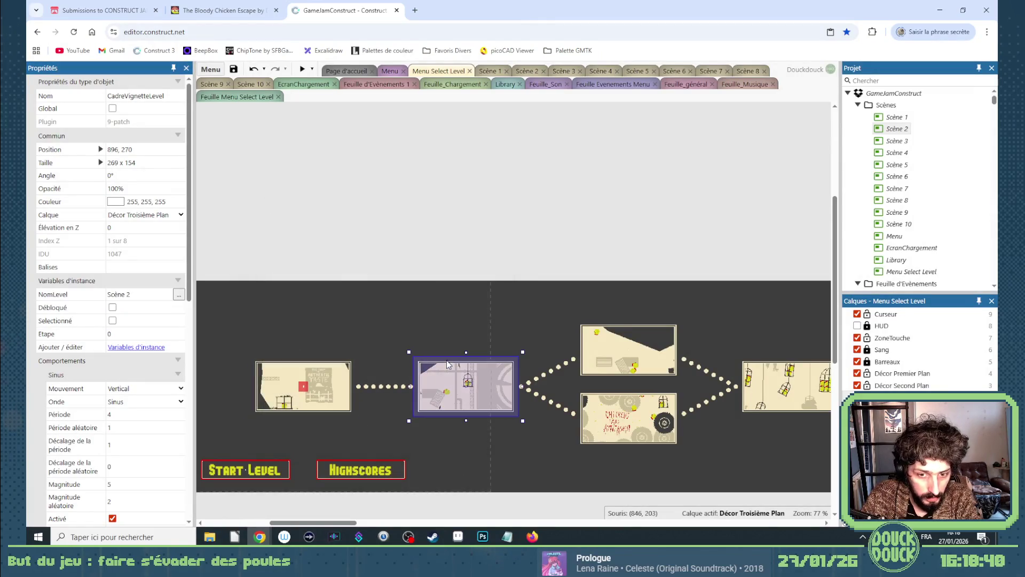
{"action": "left_click", "coordinate": [123, 332]}
{"action": "left_click", "coordinate": [632, 327]}
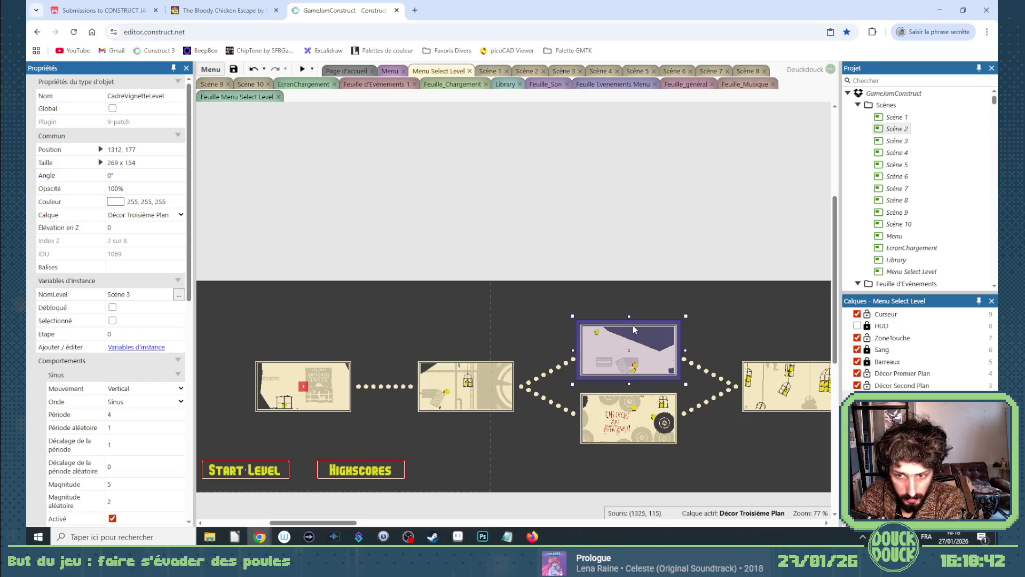
{"action": "type", "text": "2"}
{"action": "left_click", "coordinate": [631, 422]}
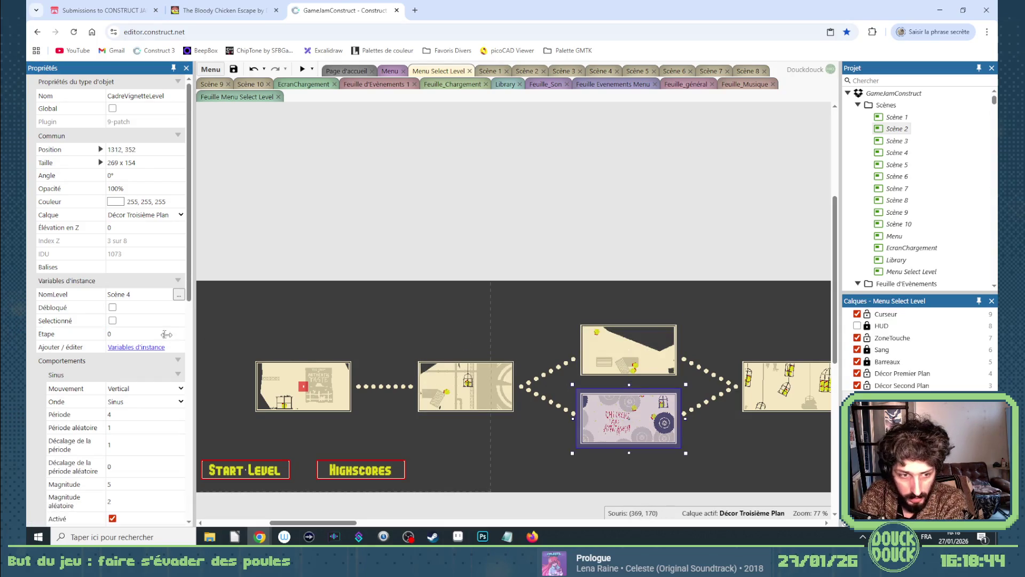
{"action": "type", "text": "2"}
{"action": "left_click", "coordinate": [768, 366]}
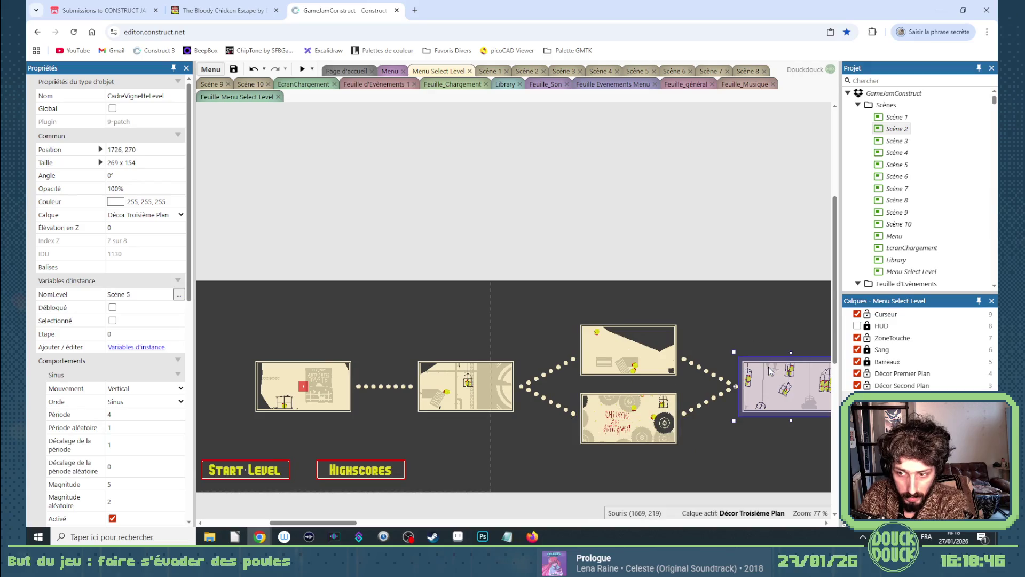
{"action": "left_click", "coordinate": [122, 334]}
{"action": "type", "text": "3"}
{"action": "left_click", "coordinate": [216, 320]}
{"action": "left_click", "coordinate": [385, 386]}
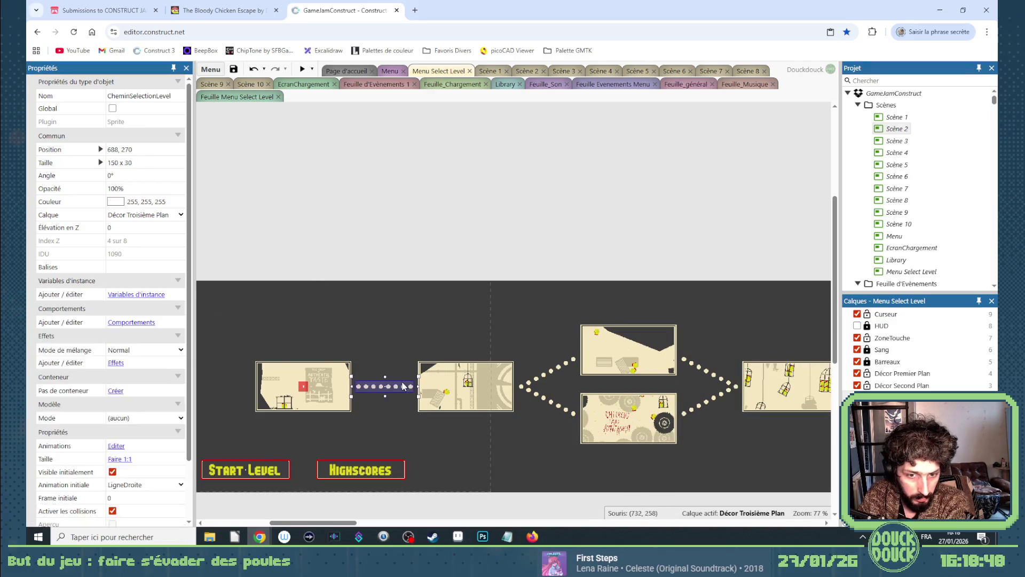
Add an Etape instance variable to the CheminSelectionLevel path sprite.
{"action": "left_click", "coordinate": [138, 295]}
{"action": "left_click", "coordinate": [386, 220]}
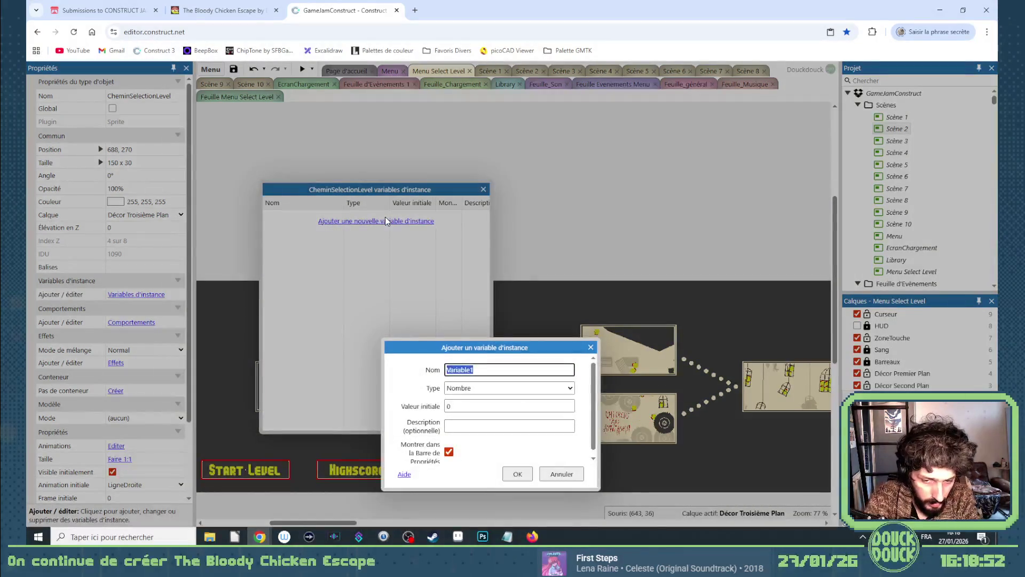
{"action": "type", "text": "Etape"}
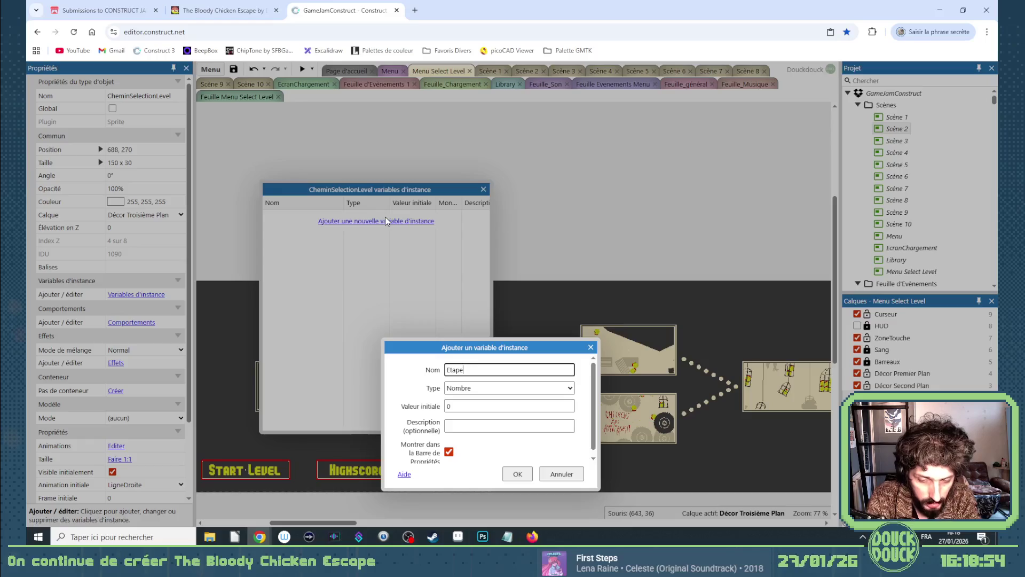
{"action": "left_click", "coordinate": [518, 474]}
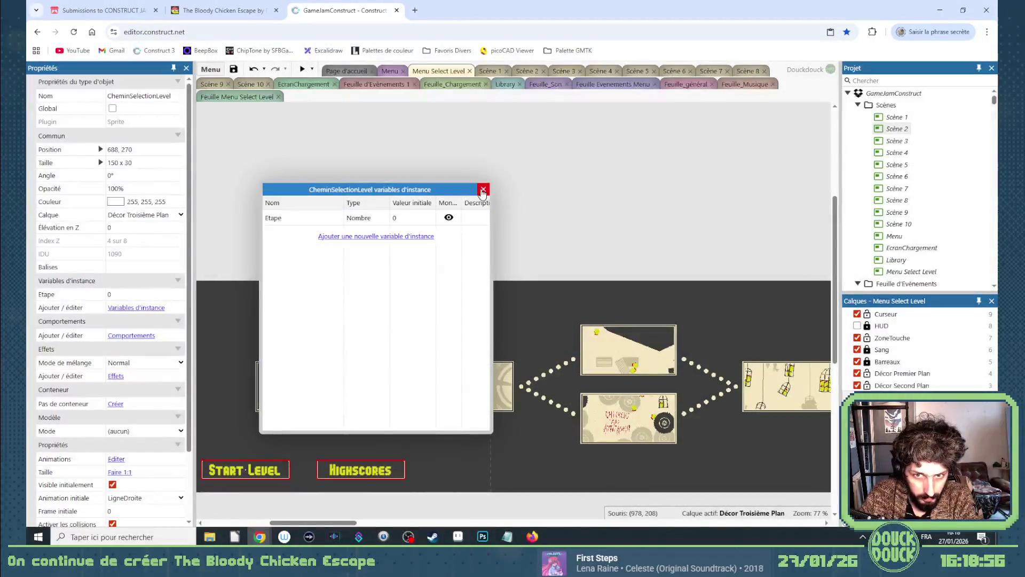
{"action": "left_click", "coordinate": [484, 189]}
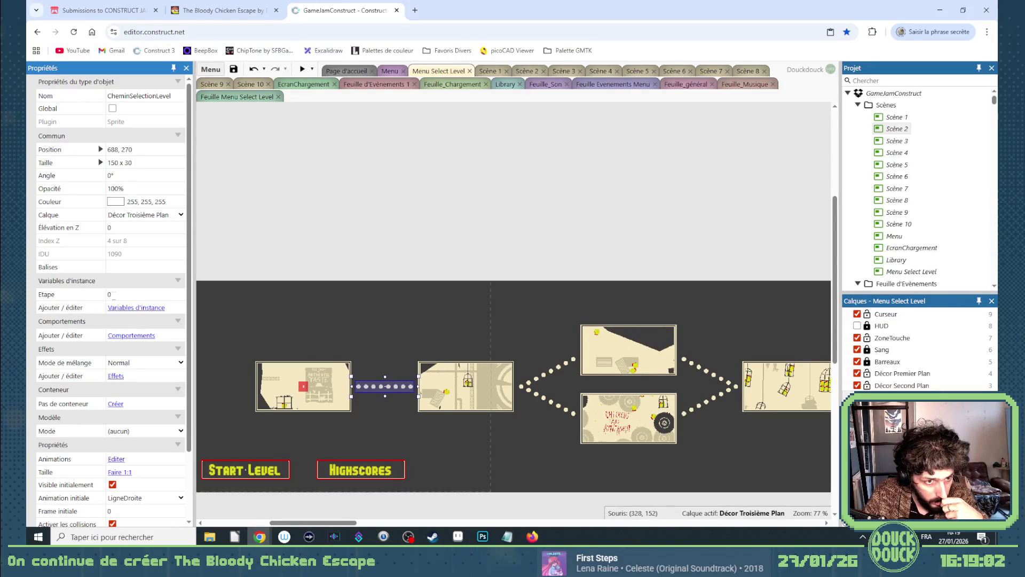
Set Etape to 1, 2 and 3 on the straight, diamond and right paths.
{"action": "left_click", "coordinate": [115, 294]}
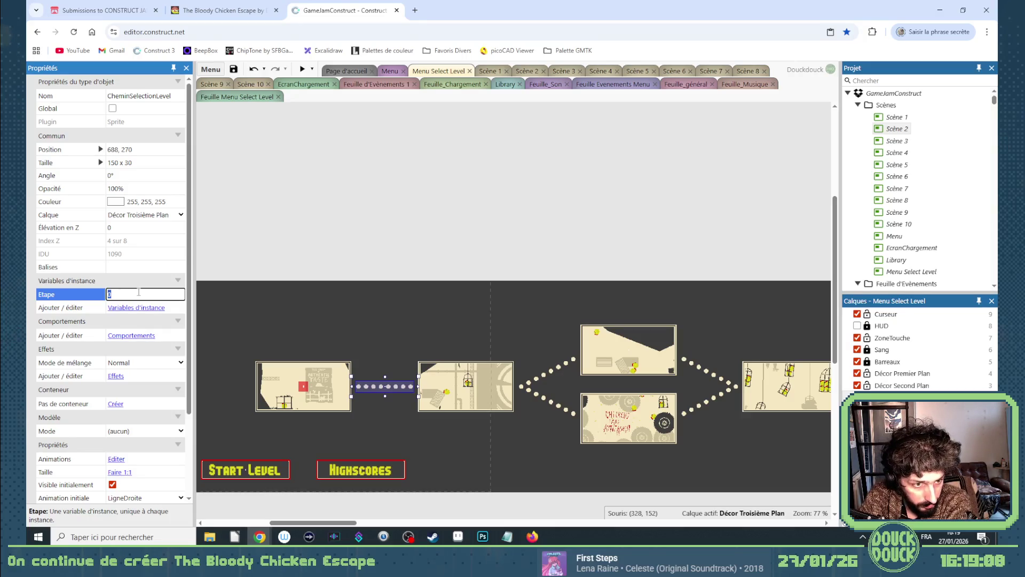
{"action": "type", "text": "1"}
{"action": "left_click", "coordinate": [331, 306]}
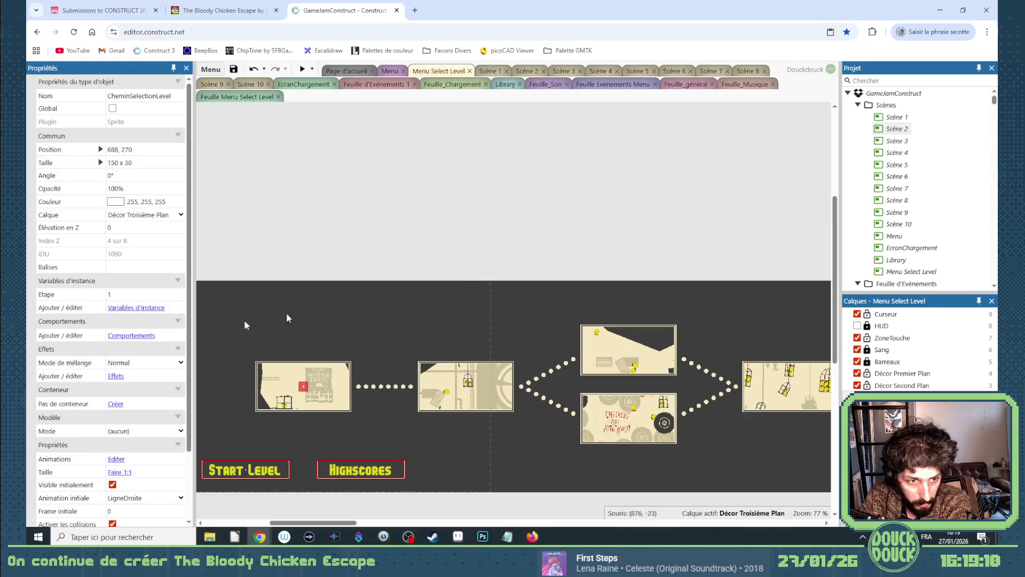
{"action": "left_click", "coordinate": [547, 387]}
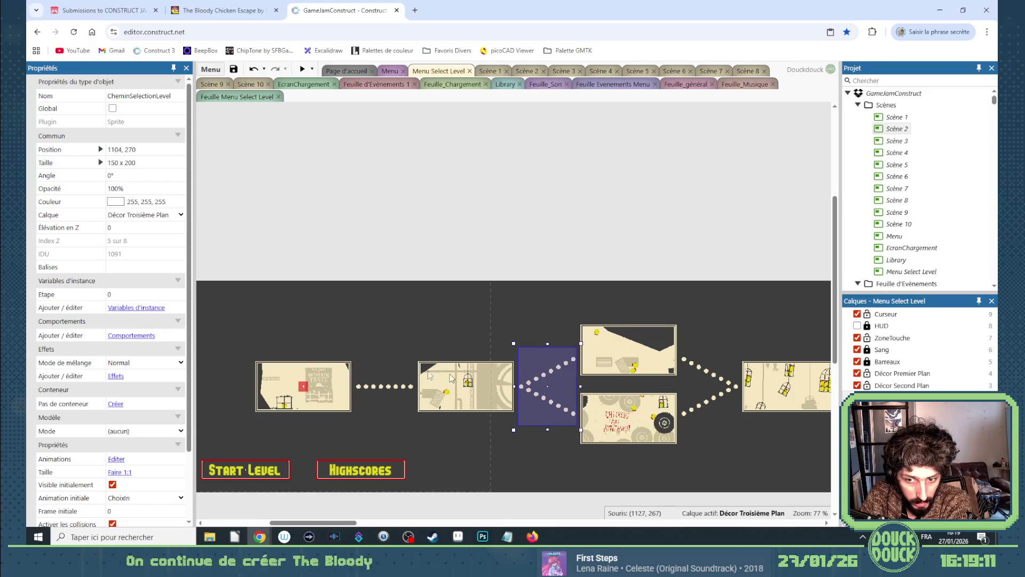
{"action": "left_click", "coordinate": [129, 295]}
{"action": "type", "text": "2"}
{"action": "left_click", "coordinate": [690, 395]}
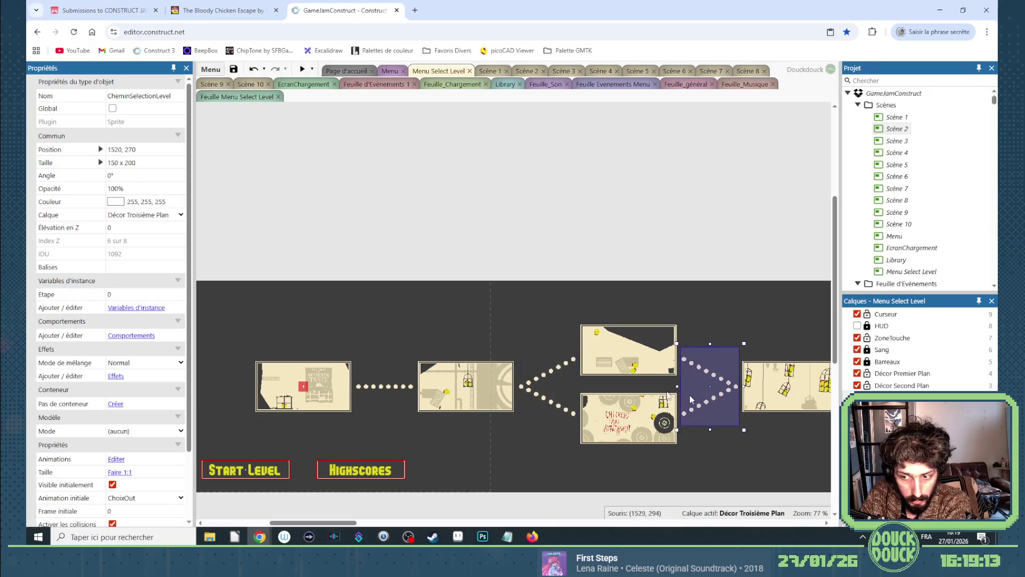
{"action": "left_click", "coordinate": [144, 295]}
{"action": "type", "text": "3"}
{"action": "key", "text": "Return"}
{"action": "scroll", "coordinate": [492, 373], "scroll_direction": "right", "scroll_amount": 2}
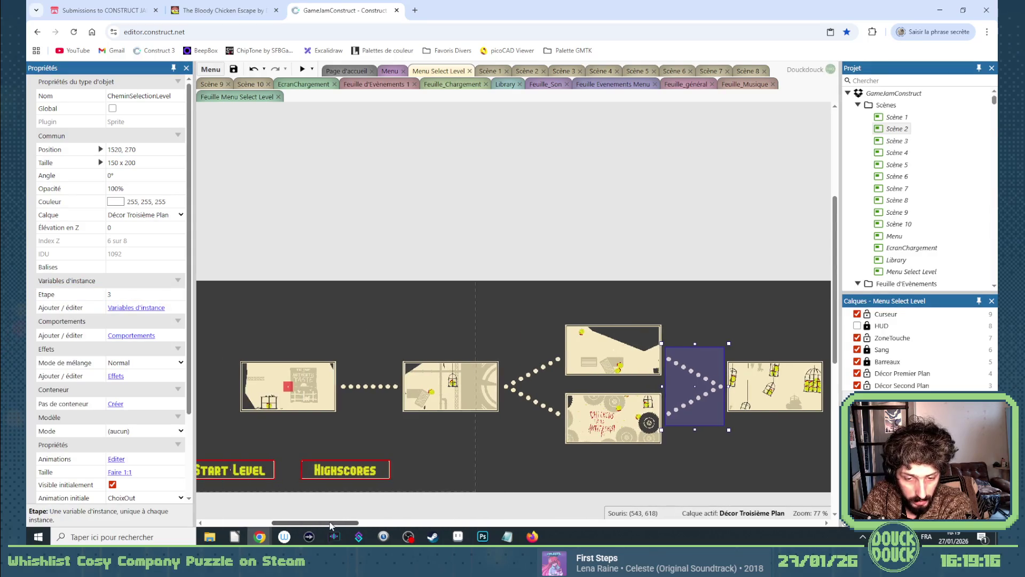
{"action": "left_click", "coordinate": [532, 265]}
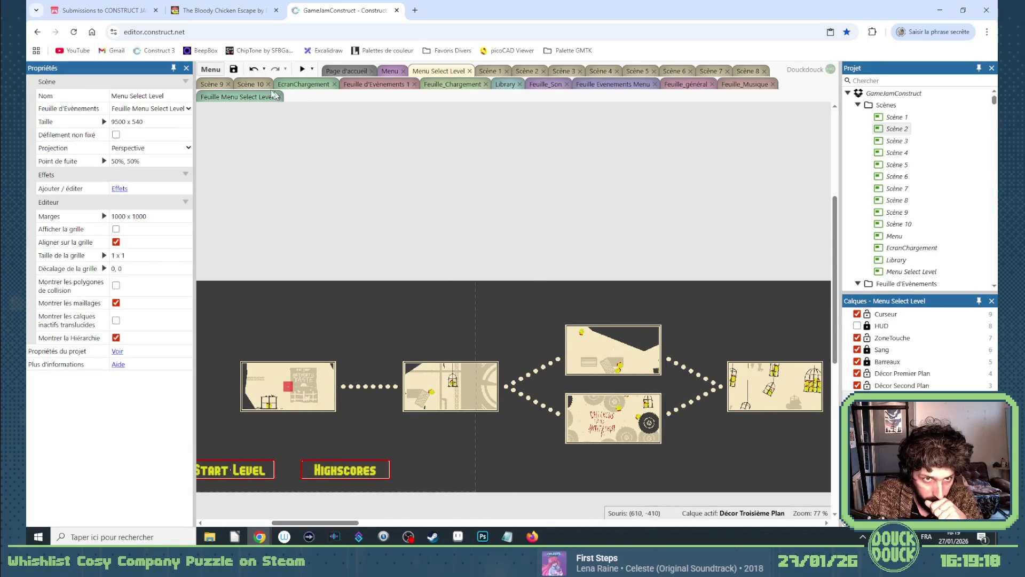
{"action": "left_click", "coordinate": [254, 100]}
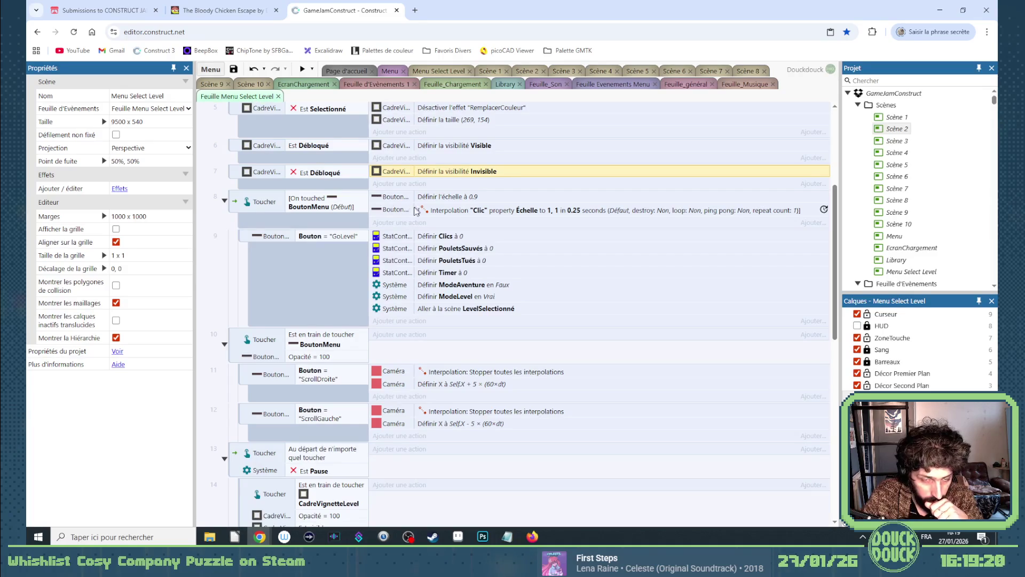
Begin a System event at the sheet's end, cancel it, and right-click the first event.
{"action": "scroll", "coordinate": [426, 252], "scroll_direction": "down", "scroll_amount": 2}
{"action": "scroll", "coordinate": [425, 251], "scroll_direction": "down", "scroll_amount": 5}
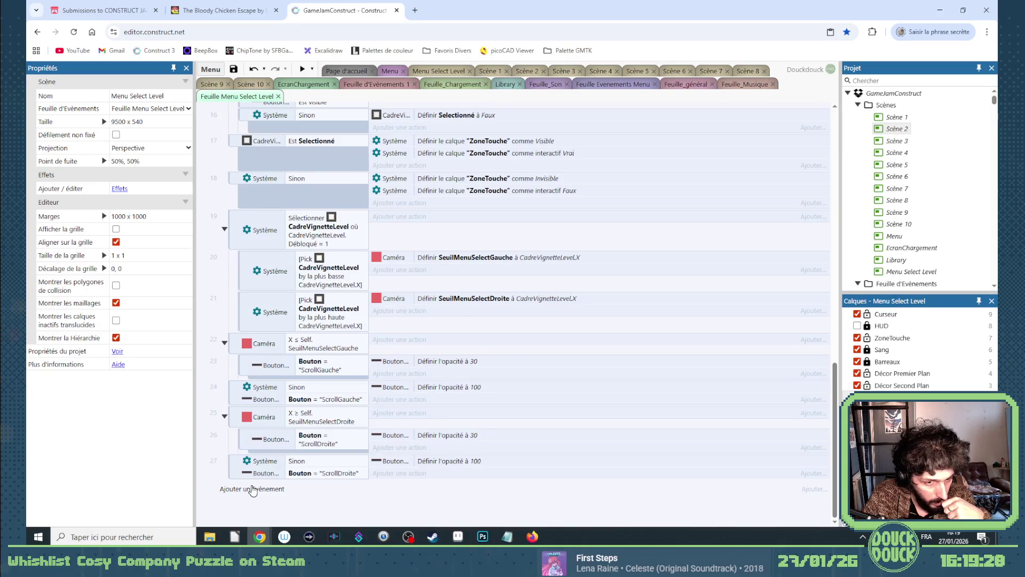
{"action": "left_click", "coordinate": [253, 490]}
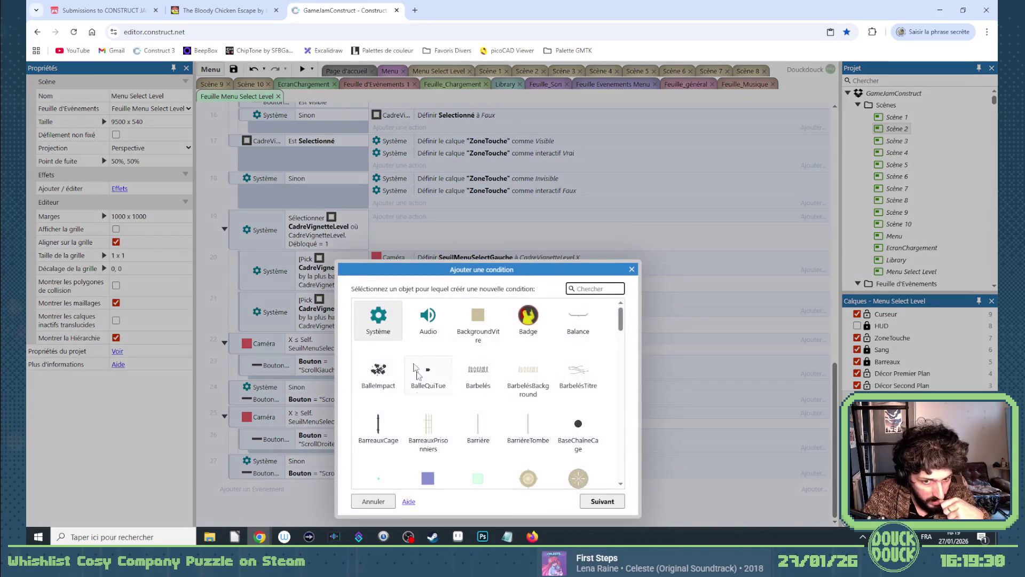
{"action": "left_click", "coordinate": [391, 322]}
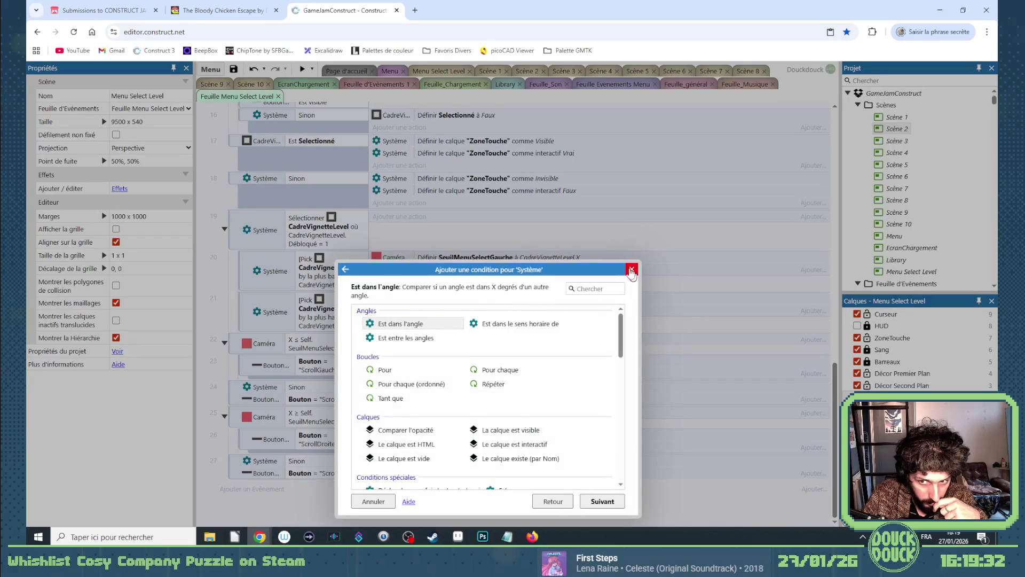
{"action": "key", "text": "Escape"}
{"action": "scroll", "coordinate": [221, 158], "scroll_direction": "up", "scroll_amount": 10}
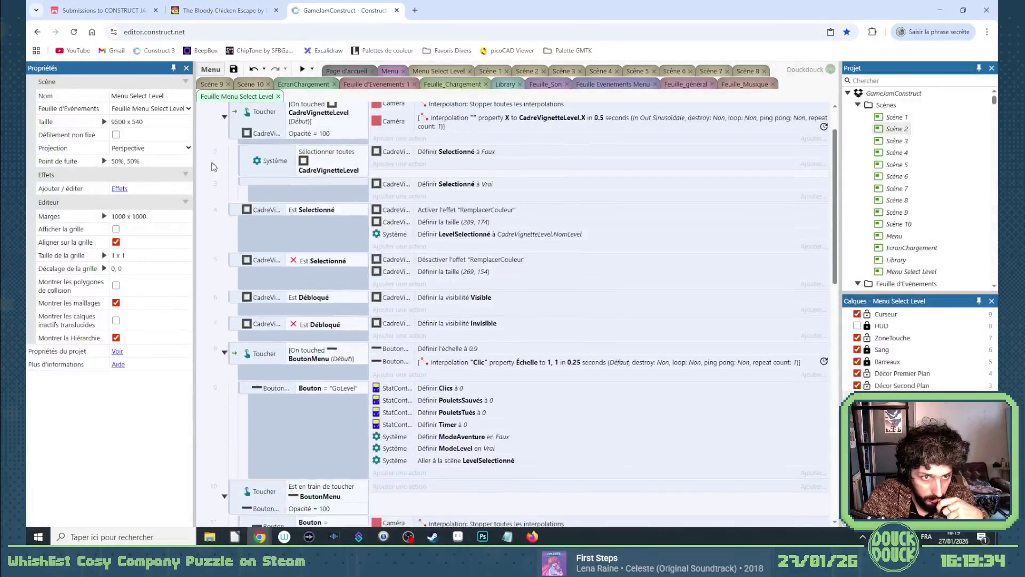
{"action": "left_click", "coordinate": [221, 158]}
{"action": "right_click", "coordinate": [214, 166]}
Add a global number variable Etape set to 0, then begin a new event at the end.
{"action": "mouse_move", "coordinate": [256, 172]}
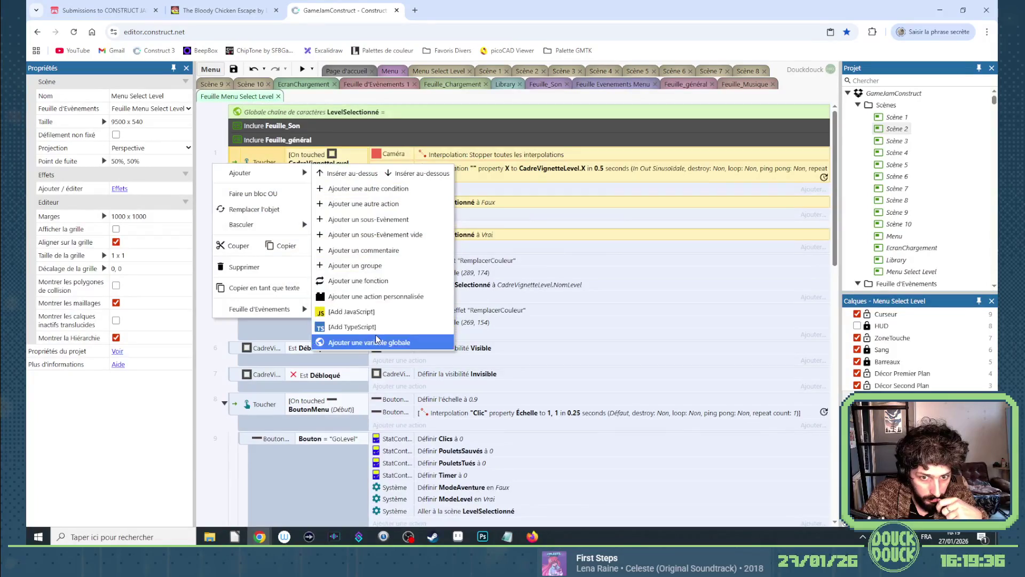
{"action": "left_click", "coordinate": [369, 342]}
{"action": "type", "text": "Etao"}
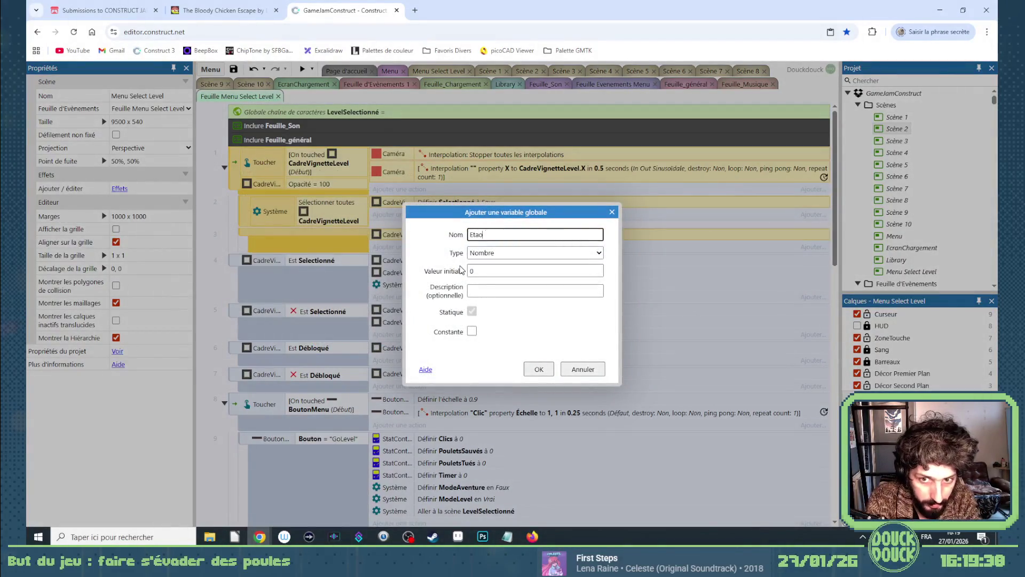
{"action": "key", "text": "BackSpace"}
{"action": "type", "text": "pe"}
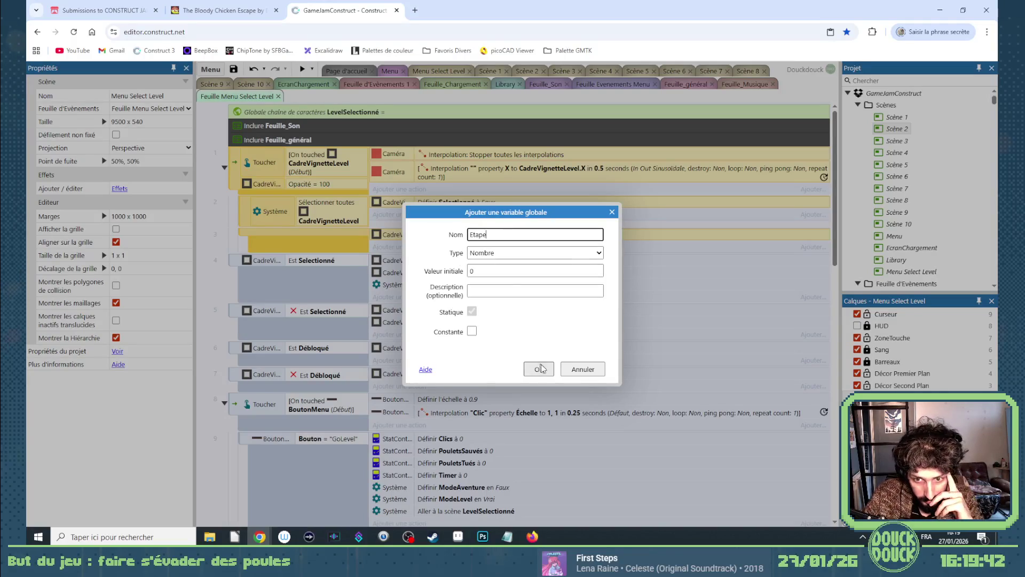
{"action": "left_click", "coordinate": [542, 368]}
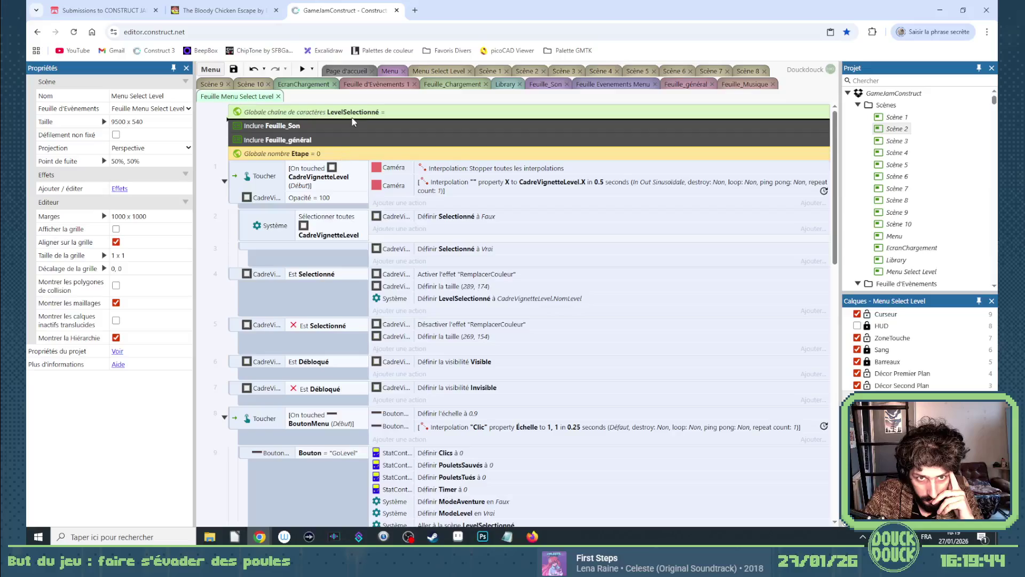
{"action": "scroll", "coordinate": [367, 255], "scroll_direction": "down", "scroll_amount": 15}
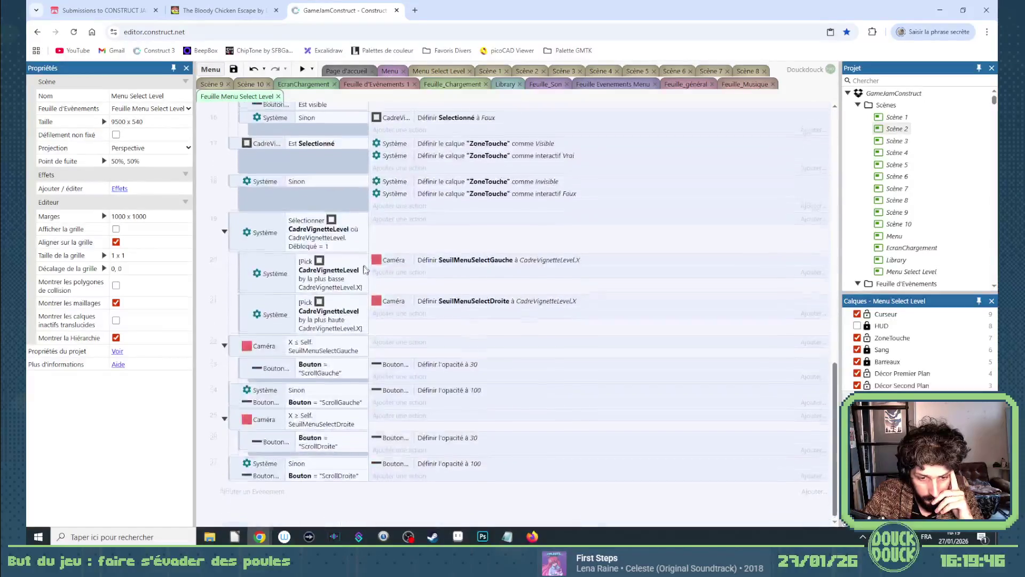
{"action": "left_click", "coordinate": [250, 488]}
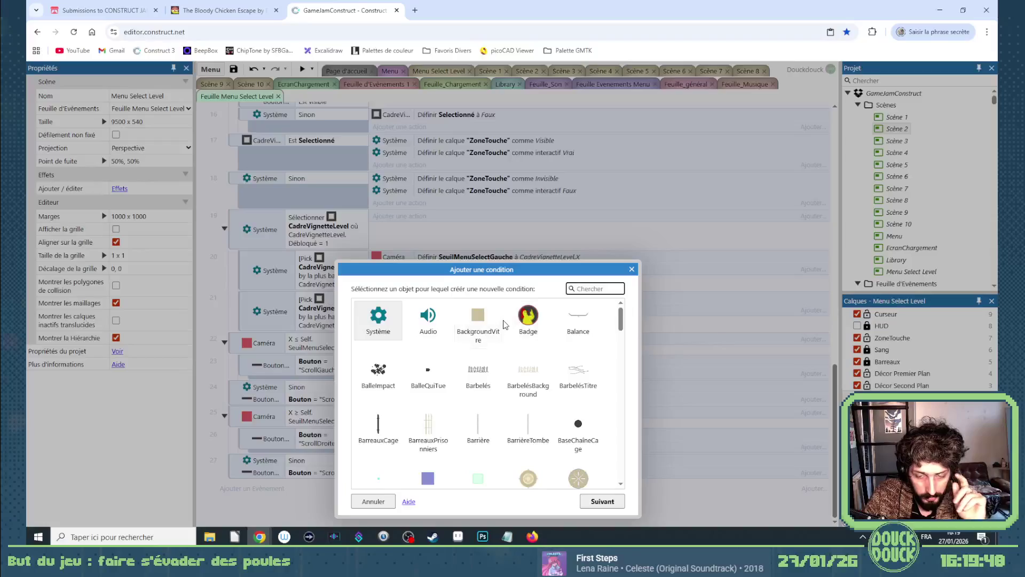
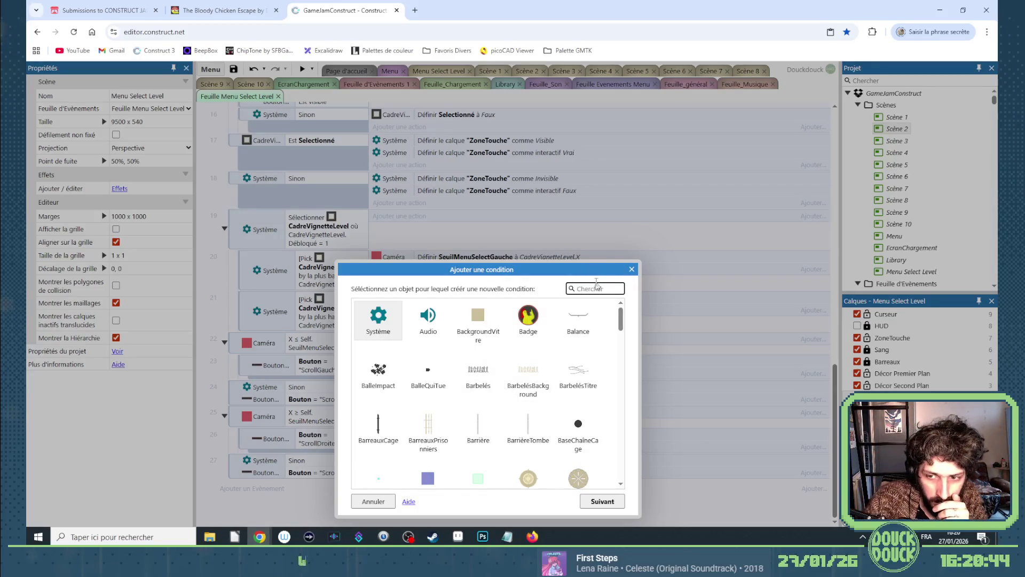
Dismiss the unused Add condition dialog and switch to the Menu Select Level layout.
{"action": "left_click", "coordinate": [633, 270]}
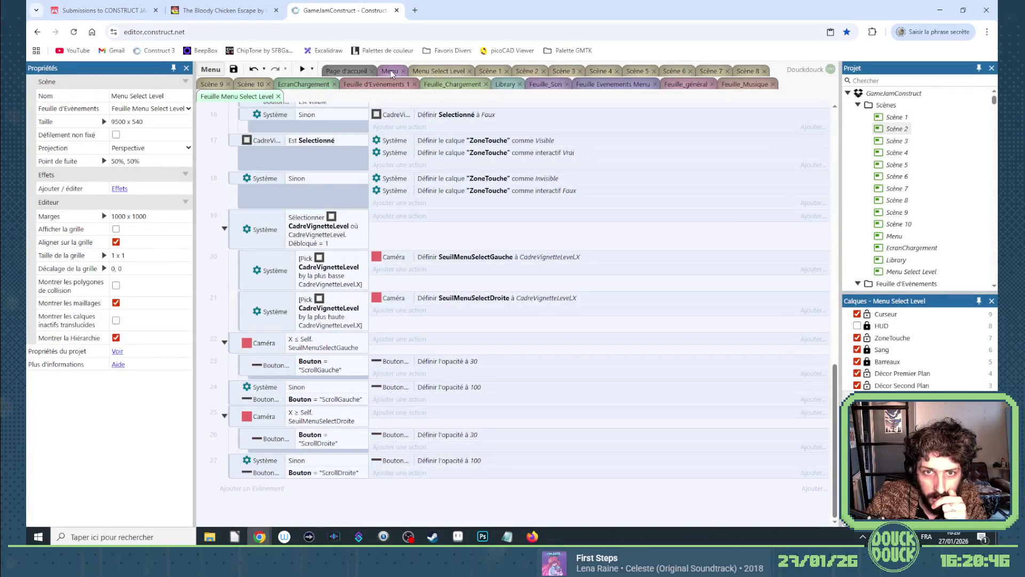
{"action": "left_click", "coordinate": [395, 72]}
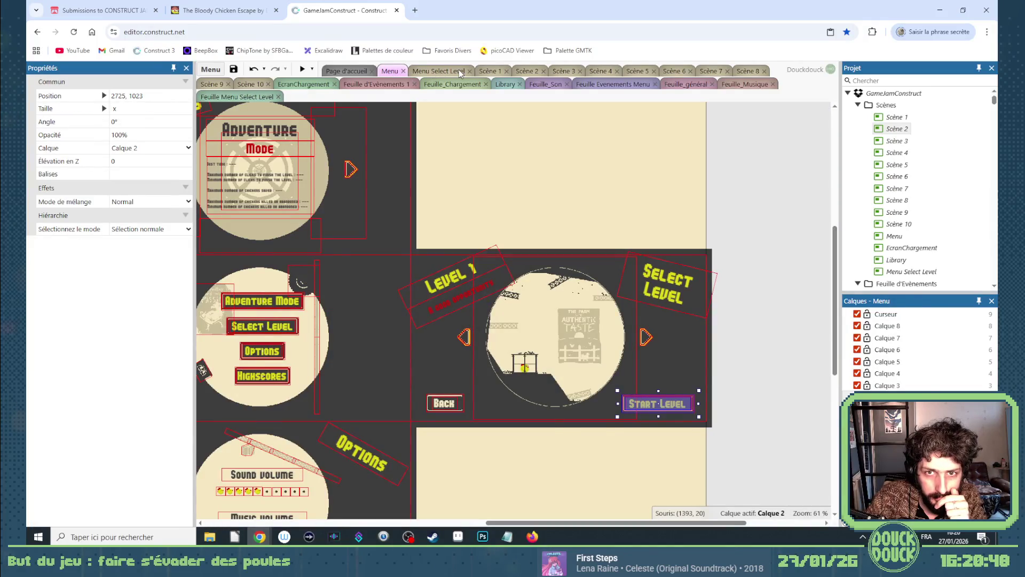
{"action": "left_click", "coordinate": [461, 73]}
Give the CheminSelectionLevel dotted path sprite between the first two levels the Persist behaviour.
{"action": "left_click", "coordinate": [373, 388]}
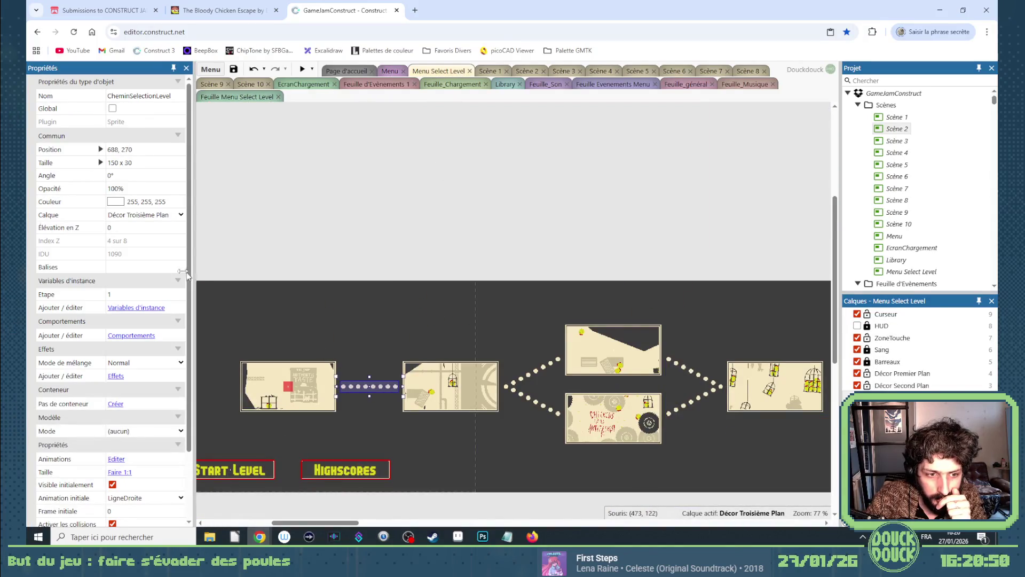
{"action": "left_click", "coordinate": [132, 335]}
{"action": "left_click", "coordinate": [621, 369]}
{"action": "scroll", "coordinate": [566, 346], "scroll_direction": "down", "scroll_amount": 3}
{"action": "scroll", "coordinate": [569, 319], "scroll_direction": "up", "scroll_amount": 3}
{"action": "double_click", "coordinate": [501, 235]}
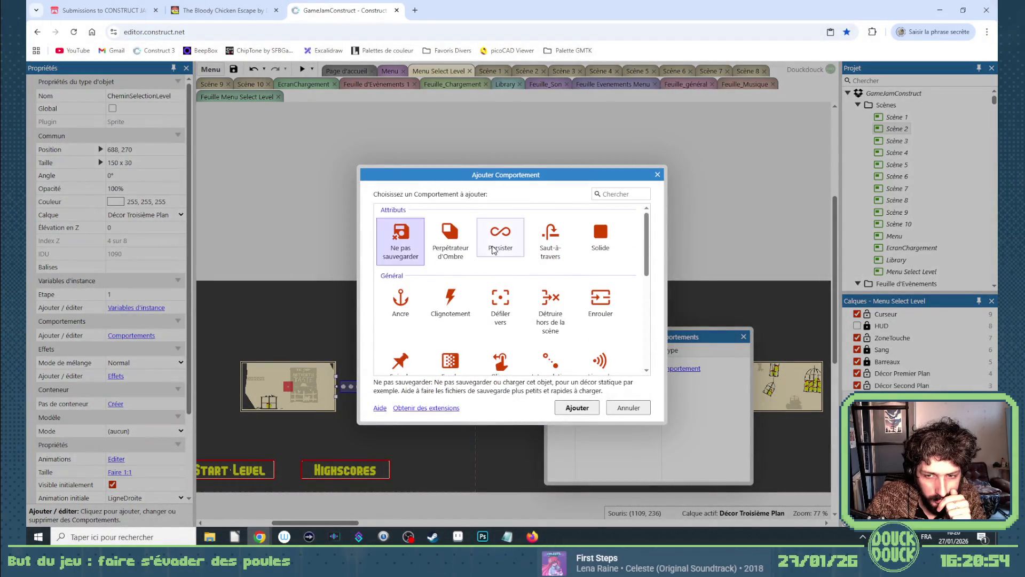
{"action": "left_click", "coordinate": [743, 337]}
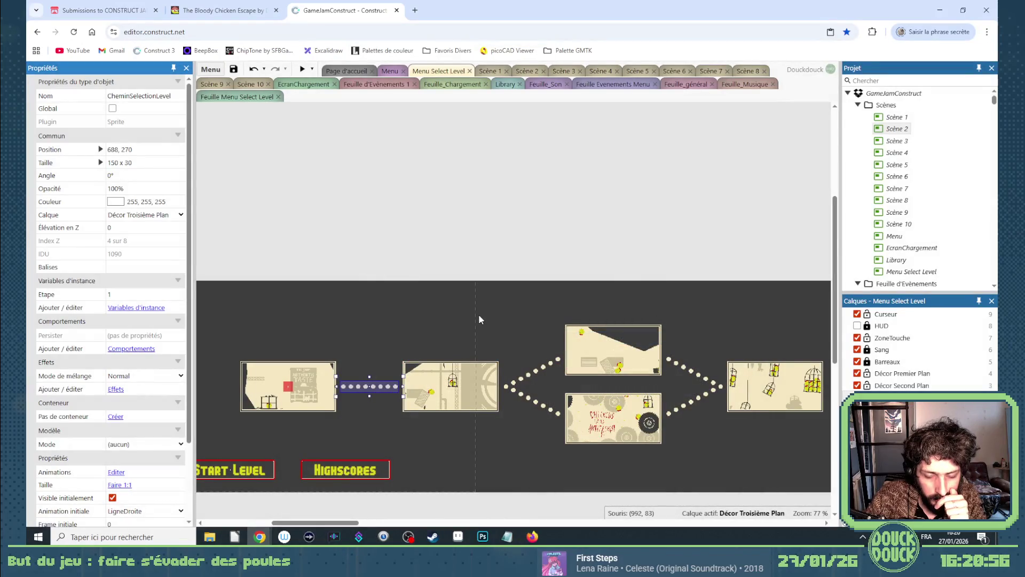
{"action": "left_click", "coordinate": [300, 364]}
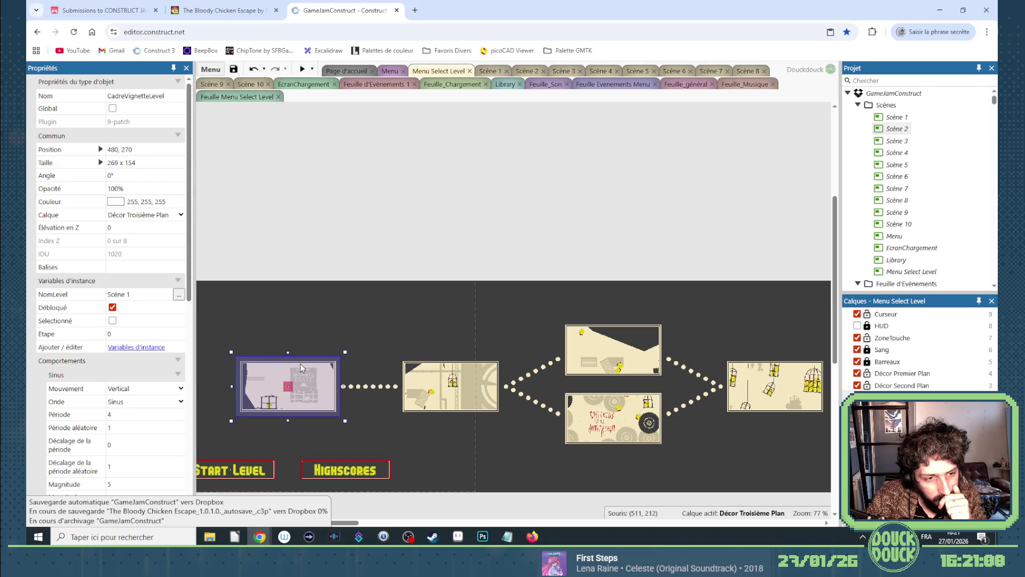
Remove the Persist behaviour from the CheminSelectionLevel path sprite.
{"action": "left_click", "coordinate": [374, 390]}
{"action": "left_click", "coordinate": [131, 348]}
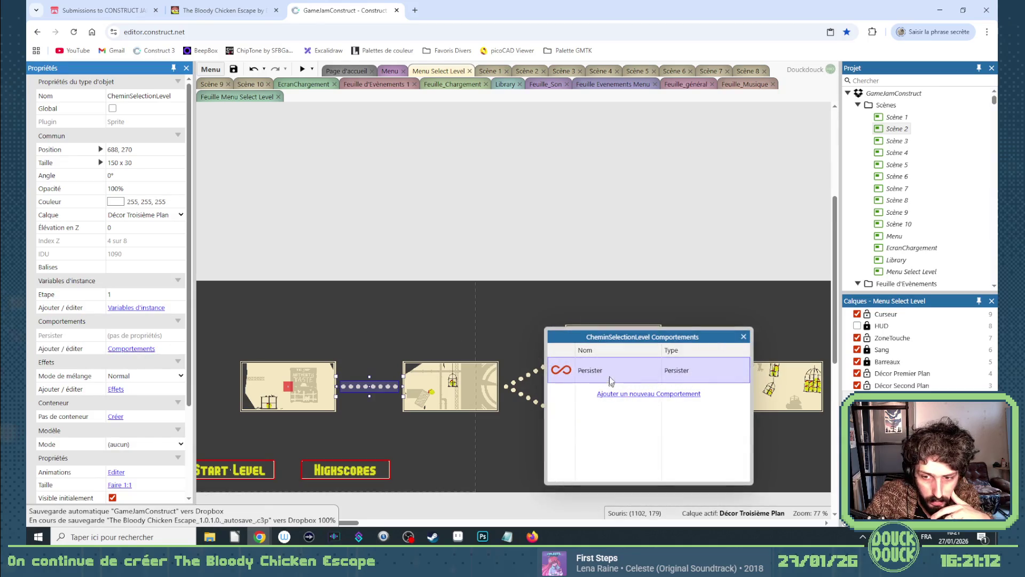
{"action": "key", "text": "Delete"}
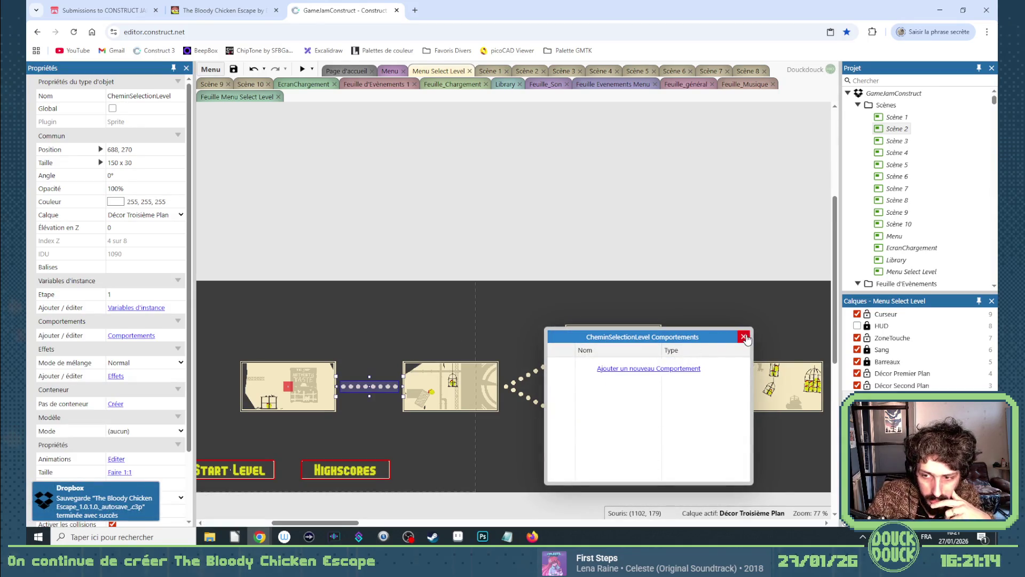
{"action": "key", "text": "Escape"}
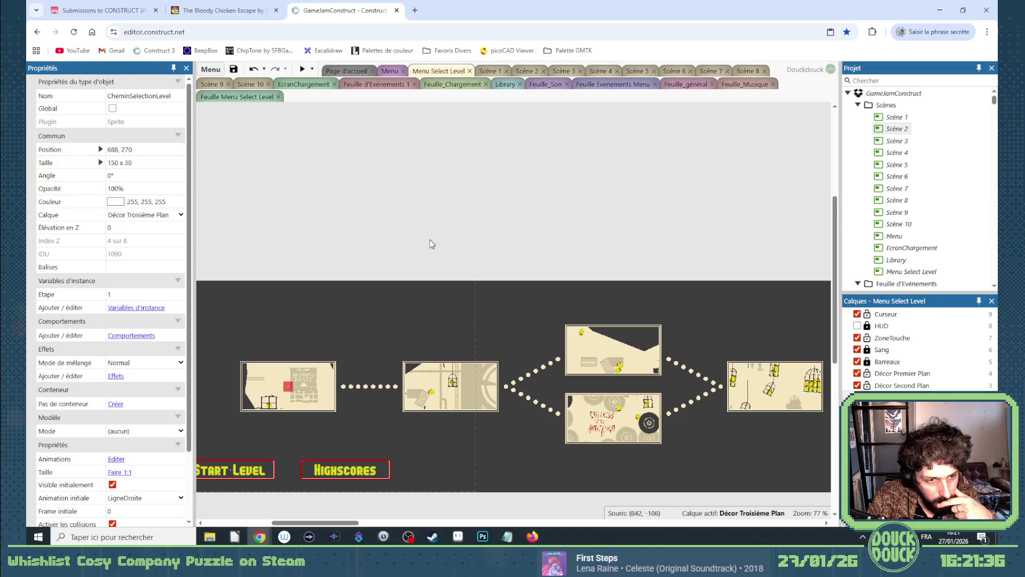
Bring up the Feuille Menu Select Level event sheet.
{"action": "left_click", "coordinate": [389, 76]}
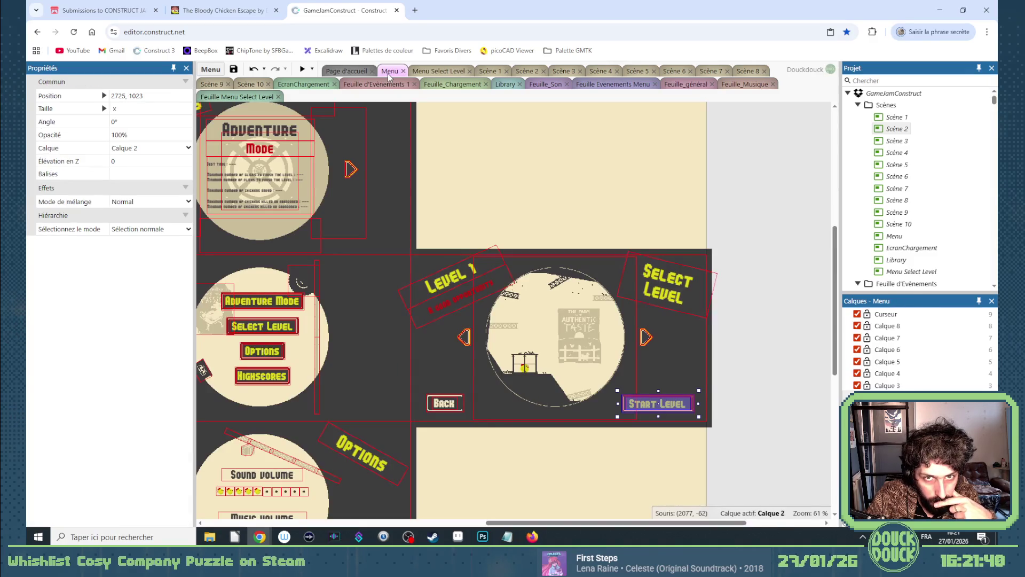
{"action": "left_click", "coordinate": [433, 72]}
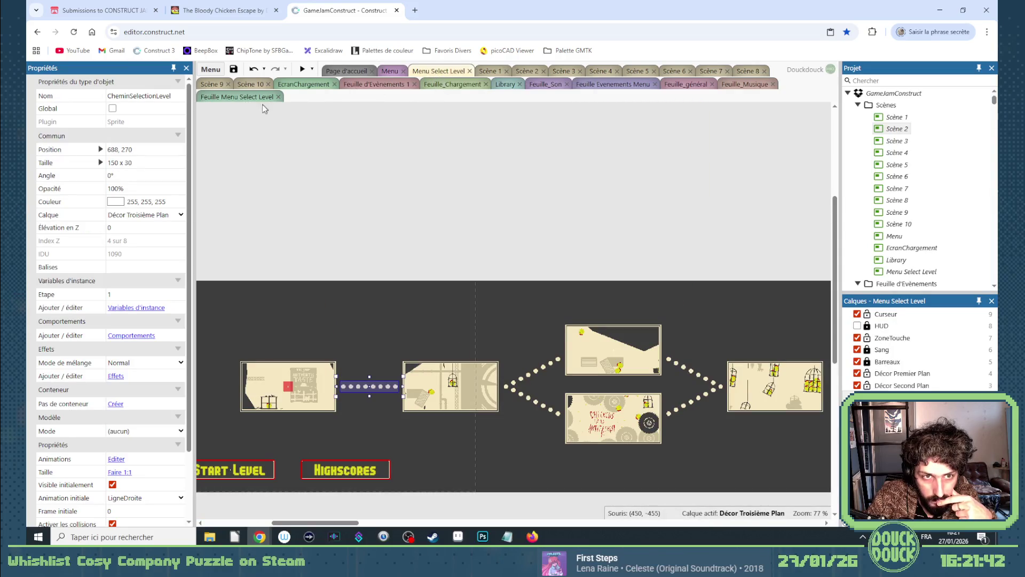
{"action": "left_click", "coordinate": [242, 98]}
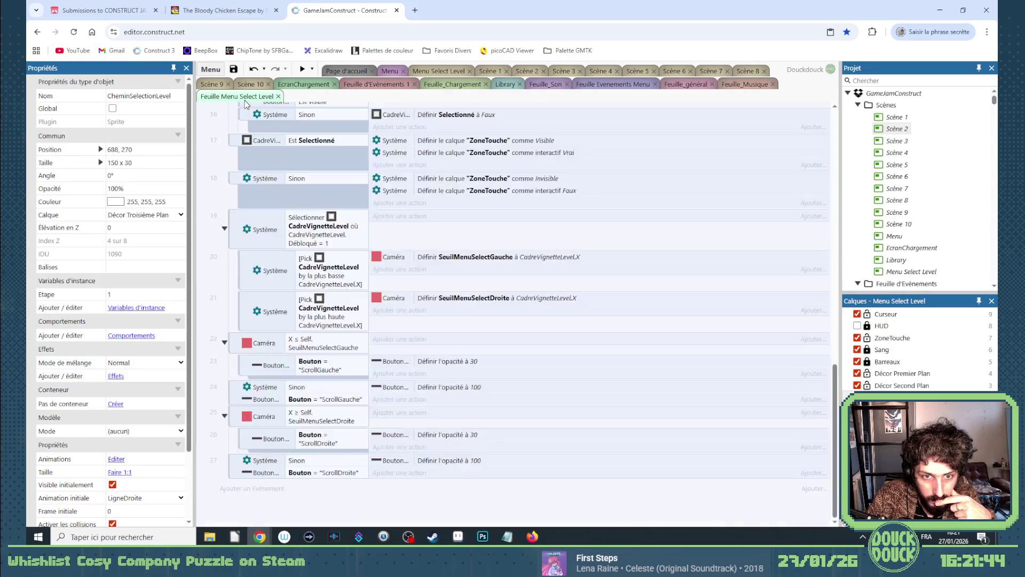
Scroll to the top of the event sheet and dismiss the stray Add condition dialog.
{"action": "left_click_drag", "start_coordinate": [836, 443], "coordinate": [837, 188]}
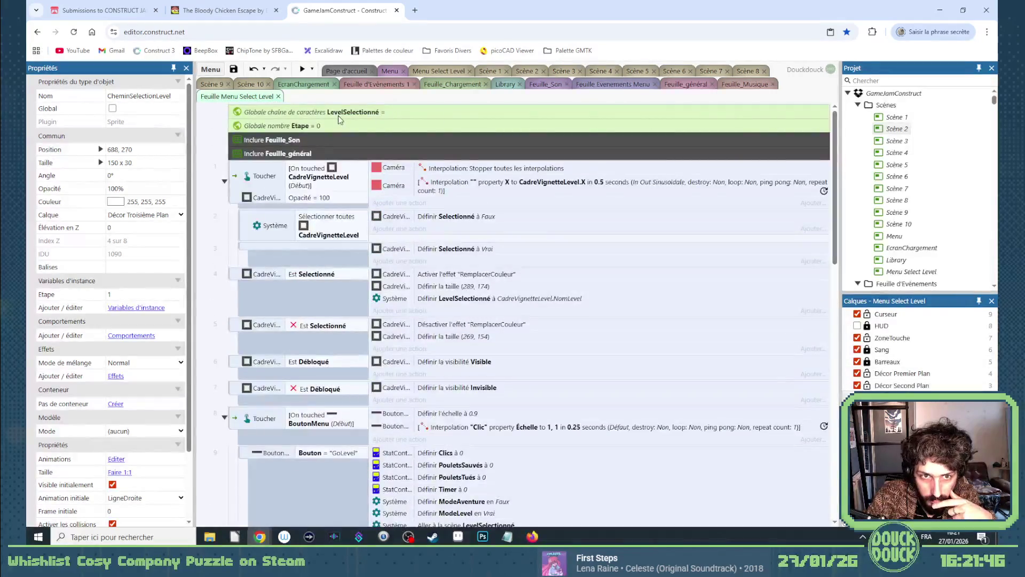
{"action": "right_click", "coordinate": [222, 128]}
{"action": "left_click", "coordinate": [247, 135]}
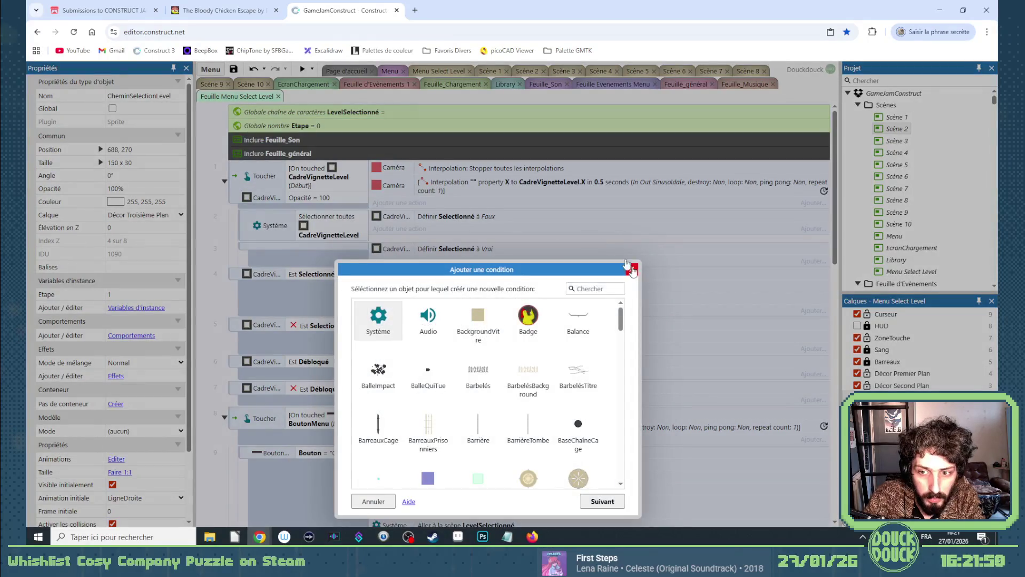
{"action": "left_click", "coordinate": [631, 270]}
Duplicate the Etape global and turn the copy into a boolean named RévelerChemin.
{"action": "key", "text": "ctrl+c"}
{"action": "key", "text": "ctrl+v"}
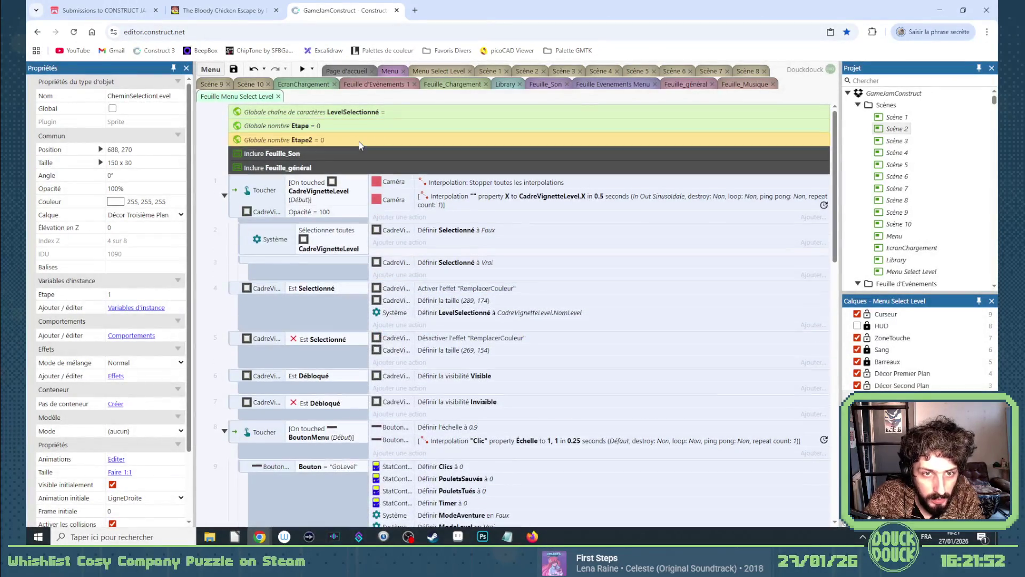
{"action": "double_click", "coordinate": [359, 142]}
{"action": "left_click", "coordinate": [511, 253]}
{"action": "left_click", "coordinate": [502, 277]}
{"action": "double_click", "coordinate": [500, 234]}
{"action": "type", "text": "Rév"}
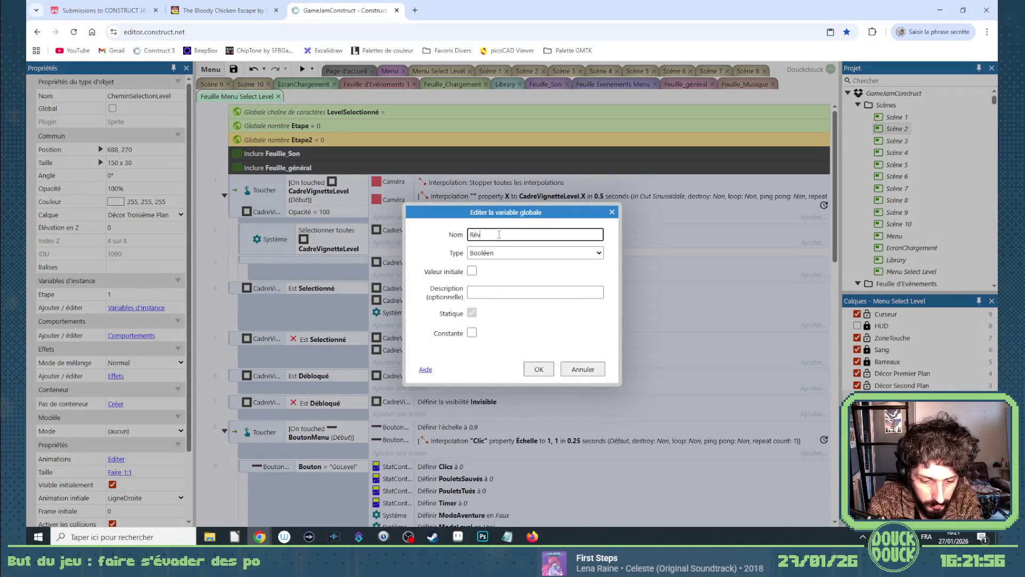
{"action": "type", "text": "elerChemin"}
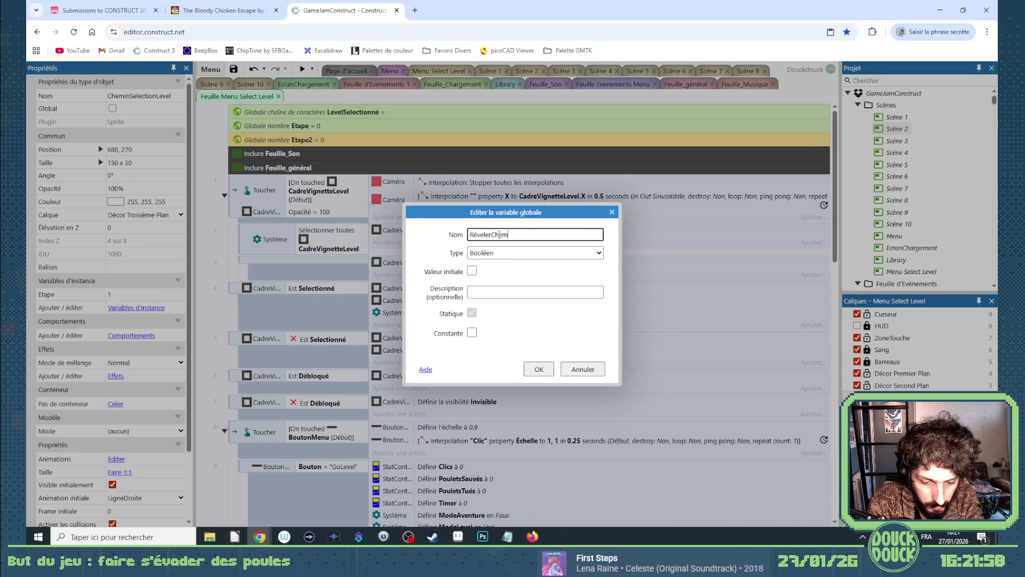
{"action": "key", "text": "Return"}
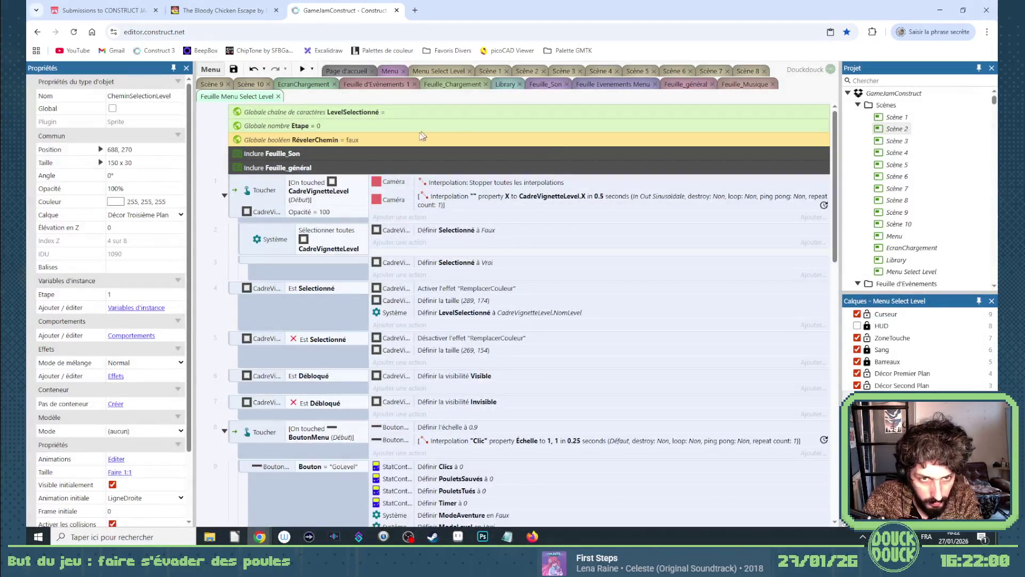
{"action": "double_click", "coordinate": [309, 140]}
Add a new event at the sheet's end testing that RévelerChemin is true.
{"action": "key", "text": "Escape"}
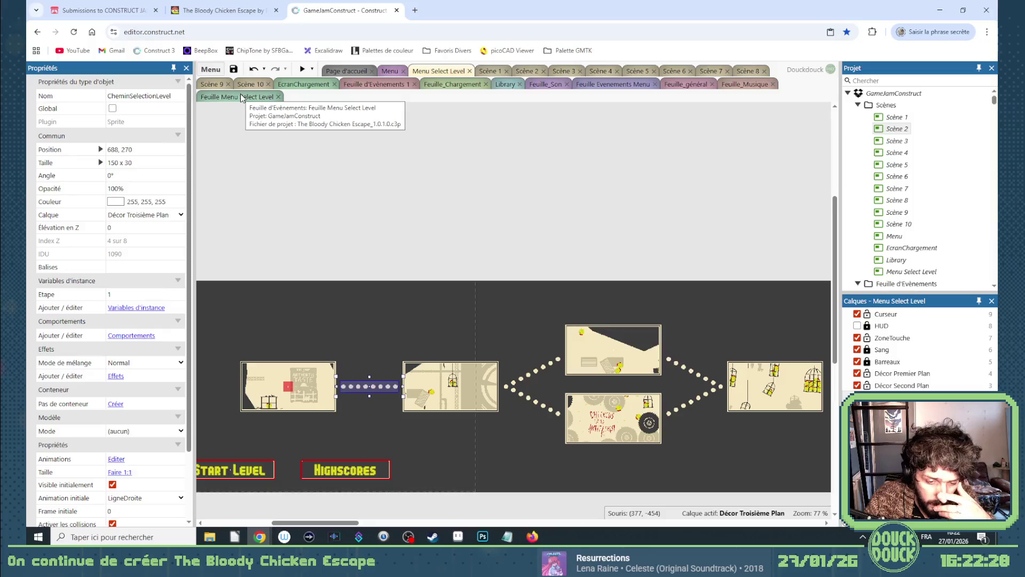
{"action": "left_click", "coordinate": [240, 96]}
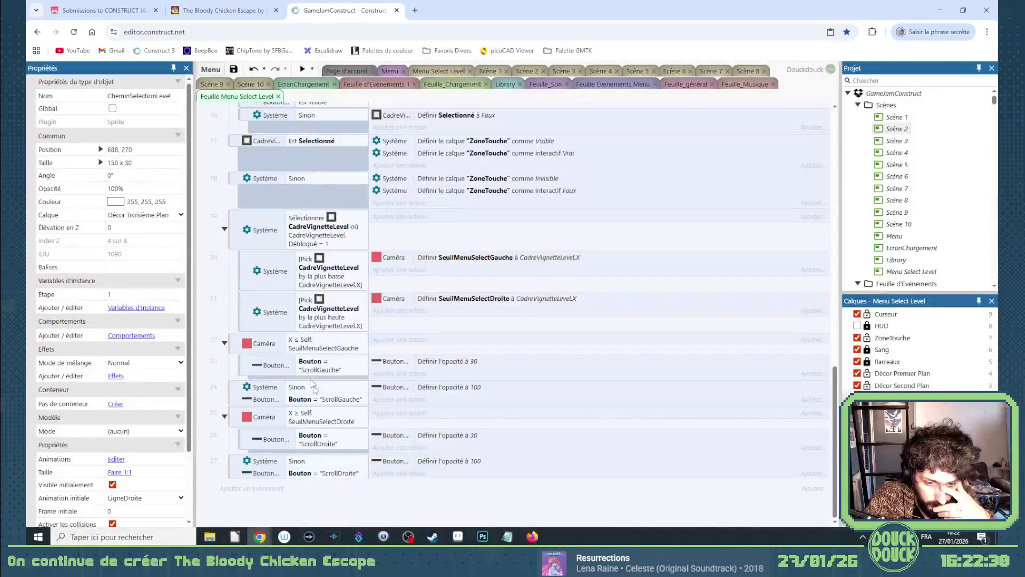
{"action": "left_click", "coordinate": [275, 488]}
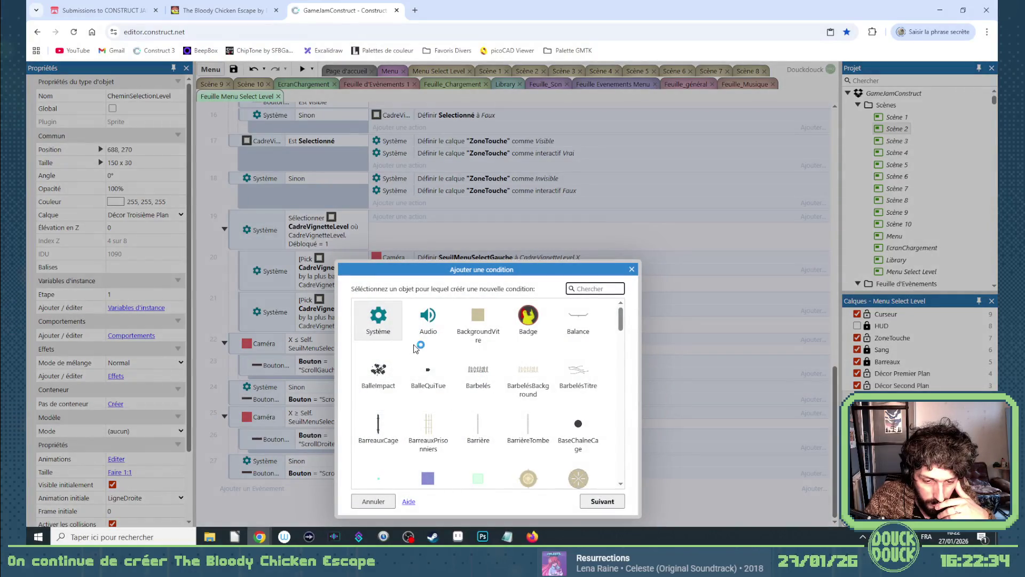
{"action": "double_click", "coordinate": [387, 328]}
{"action": "scroll", "coordinate": [502, 412], "scroll_direction": "down", "scroll_amount": 15}
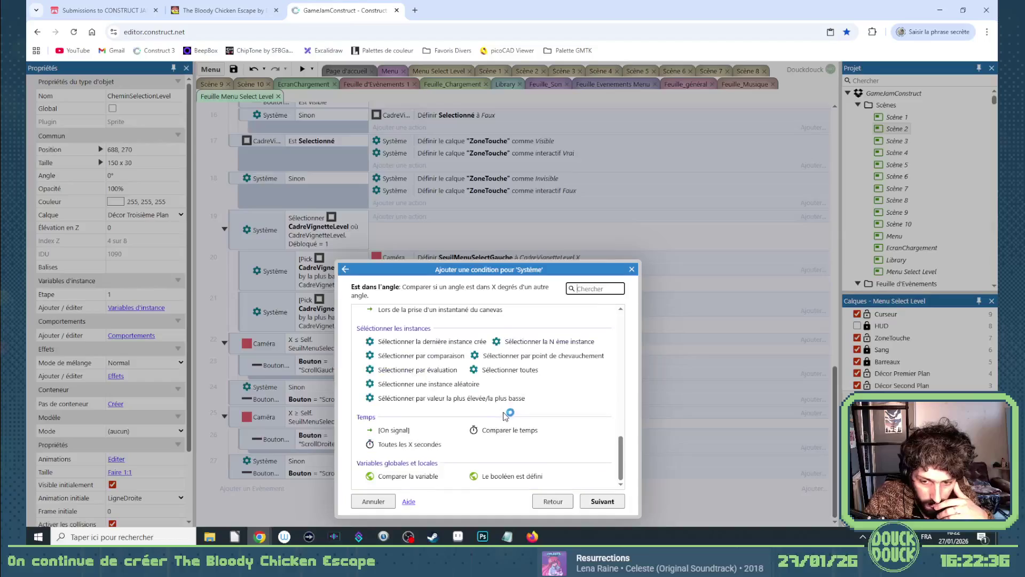
{"action": "left_click", "coordinate": [409, 480]}
{"action": "double_click", "coordinate": [409, 479]}
{"action": "left_click", "coordinate": [566, 454]}
{"action": "left_click", "coordinate": [501, 477]}
{"action": "double_click", "coordinate": [501, 476]}
{"action": "left_click", "coordinate": [457, 318]}
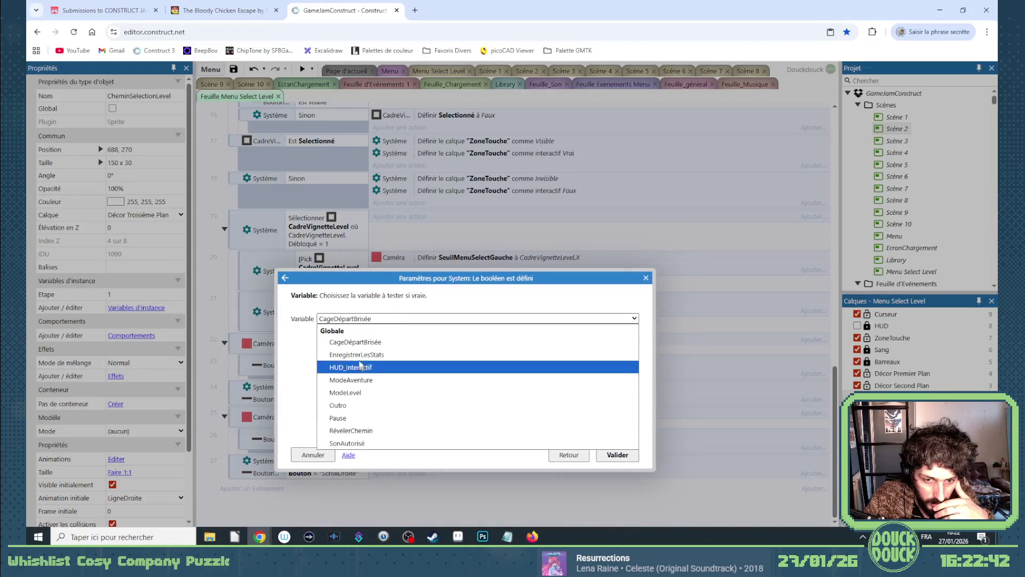
{"action": "left_click", "coordinate": [372, 430]}
{"action": "left_click", "coordinate": [617, 455]}
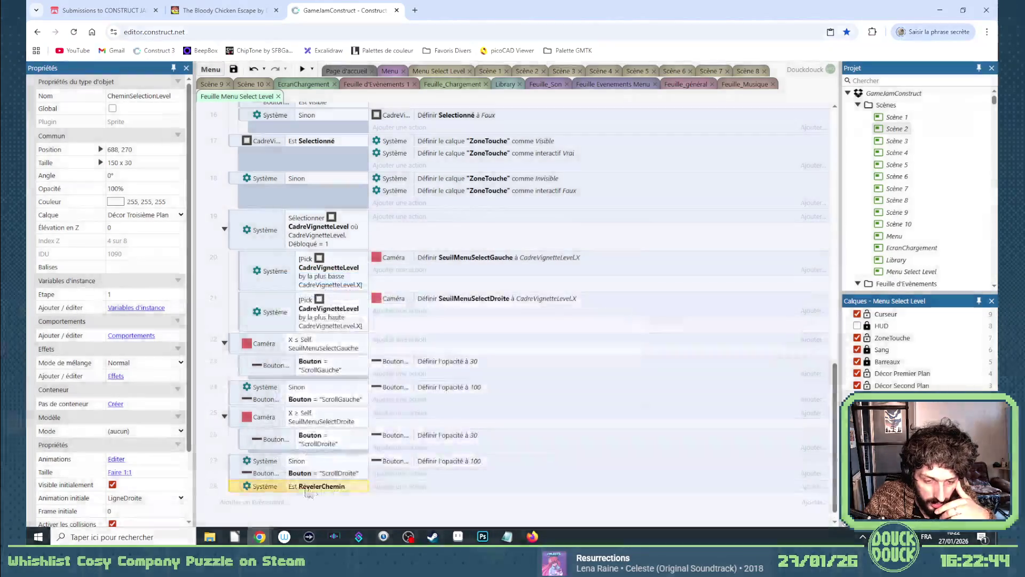
Add an Else event after it and swap the Else for Trigger once.
{"action": "right_click", "coordinate": [238, 473]}
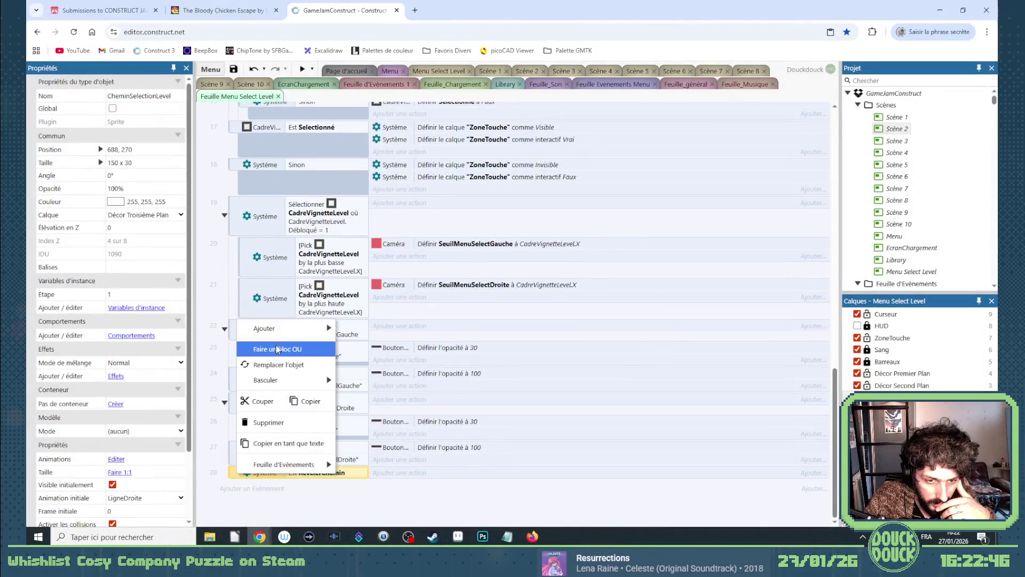
{"action": "mouse_move", "coordinate": [280, 331]}
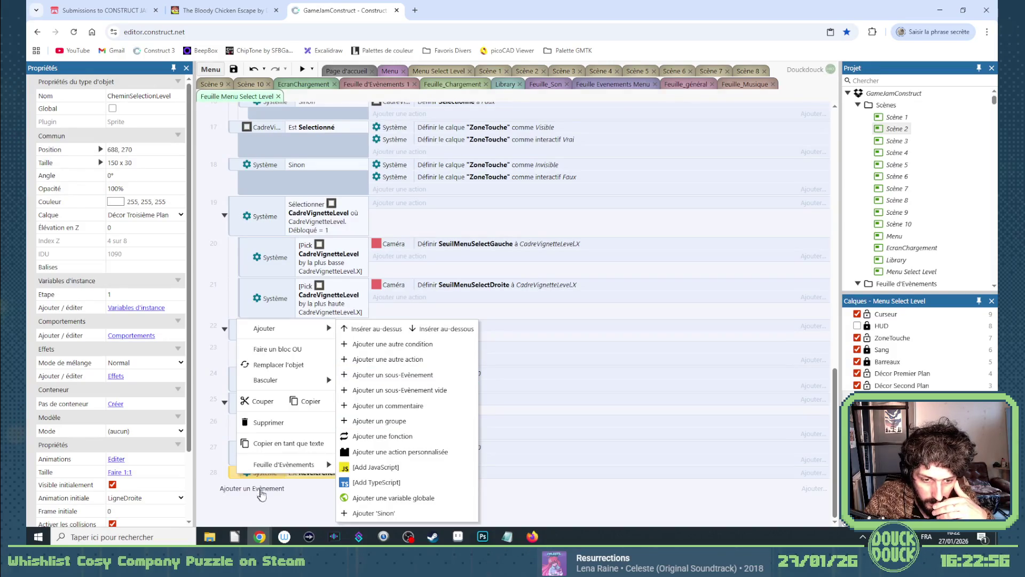
{"action": "left_click", "coordinate": [294, 487]}
{"action": "left_click", "coordinate": [271, 475]}
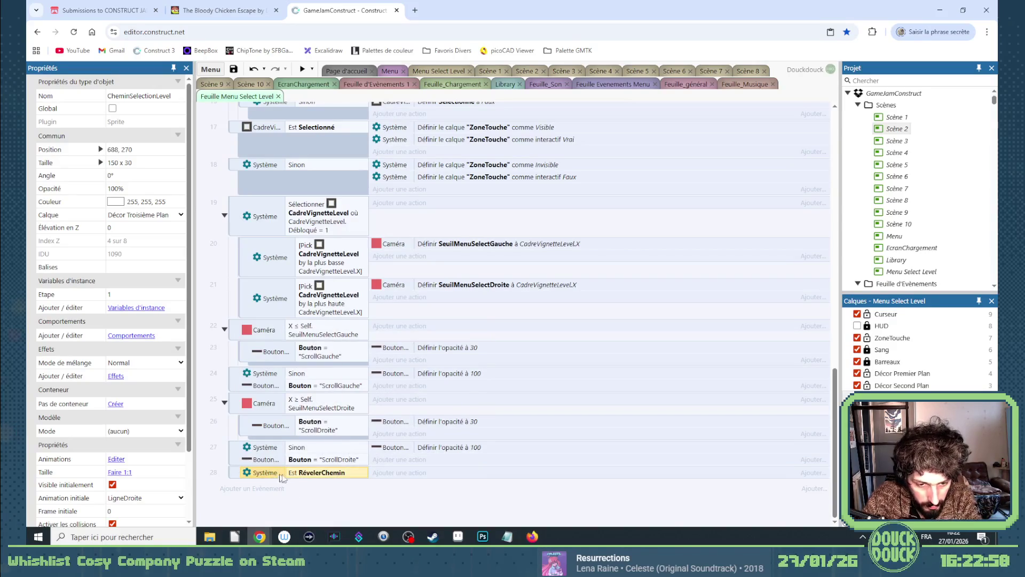
{"action": "key", "text": "x"}
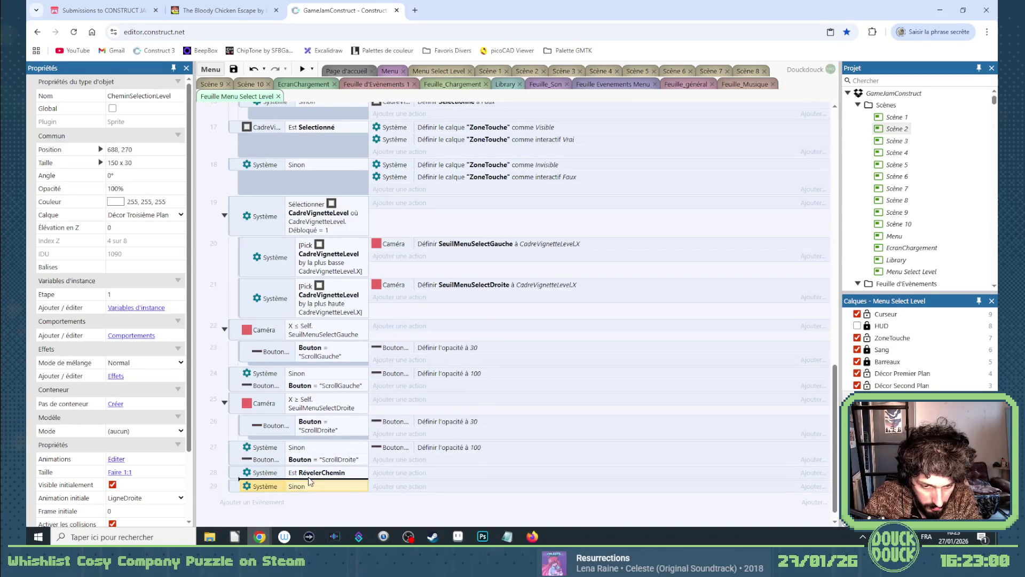
{"action": "double_click", "coordinate": [309, 483]}
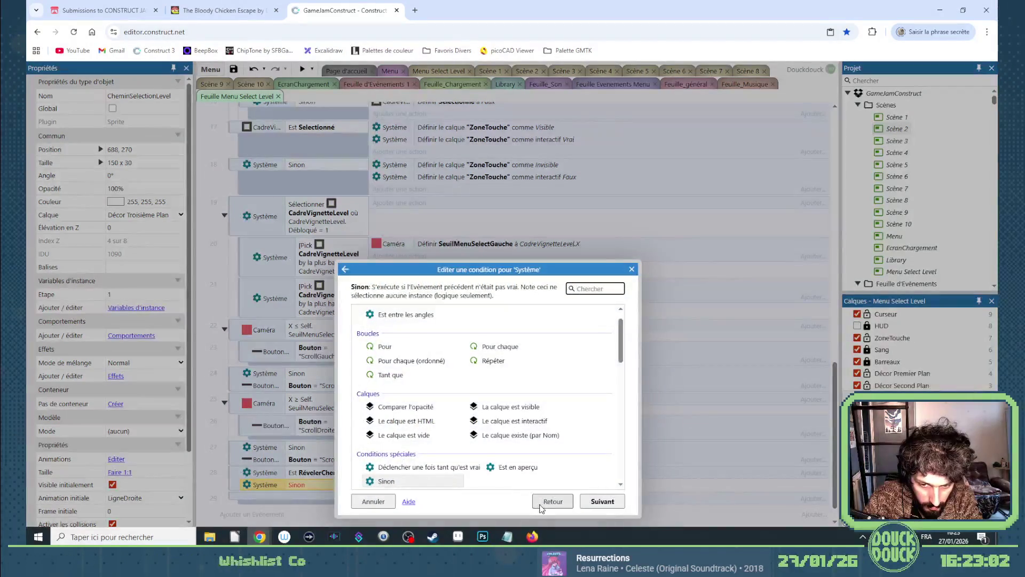
{"action": "double_click", "coordinate": [456, 468]}
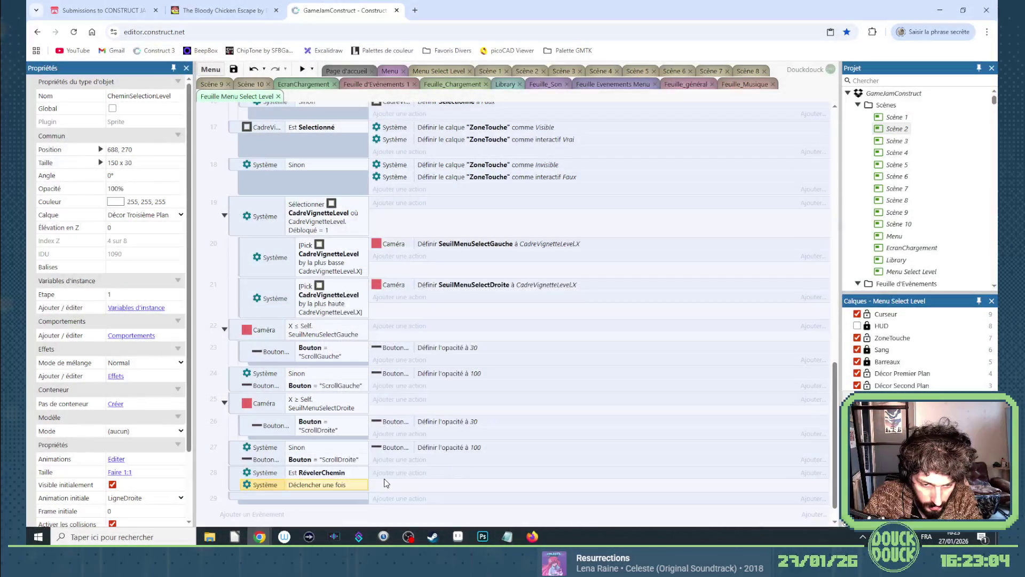
Make event 29 an Au démarrage de la scène event and nest the RévelerChemin check under it.
{"action": "left_click", "coordinate": [345, 495]}
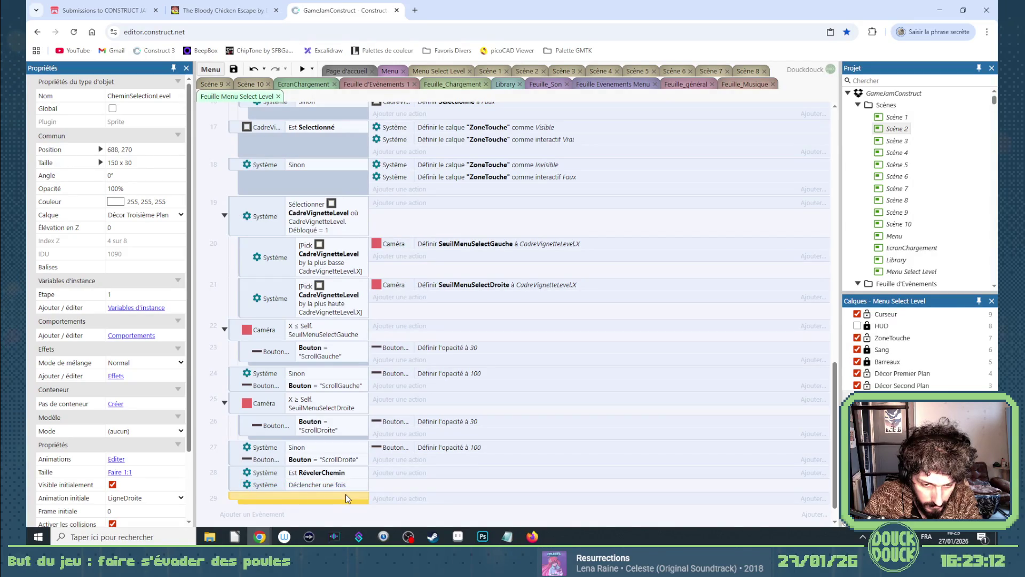
{"action": "right_click", "coordinate": [309, 498]}
{"action": "left_click", "coordinate": [317, 391]}
{"action": "double_click", "coordinate": [398, 320]}
{"action": "scroll", "coordinate": [512, 357], "scroll_direction": "down", "scroll_amount": 5}
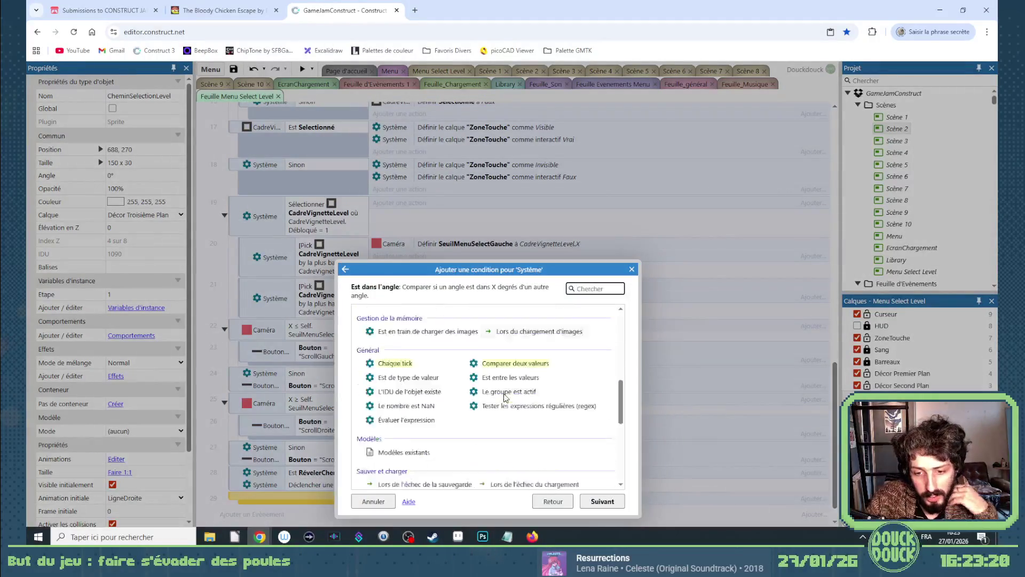
{"action": "scroll", "coordinate": [516, 352], "scroll_direction": "up", "scroll_amount": 2}
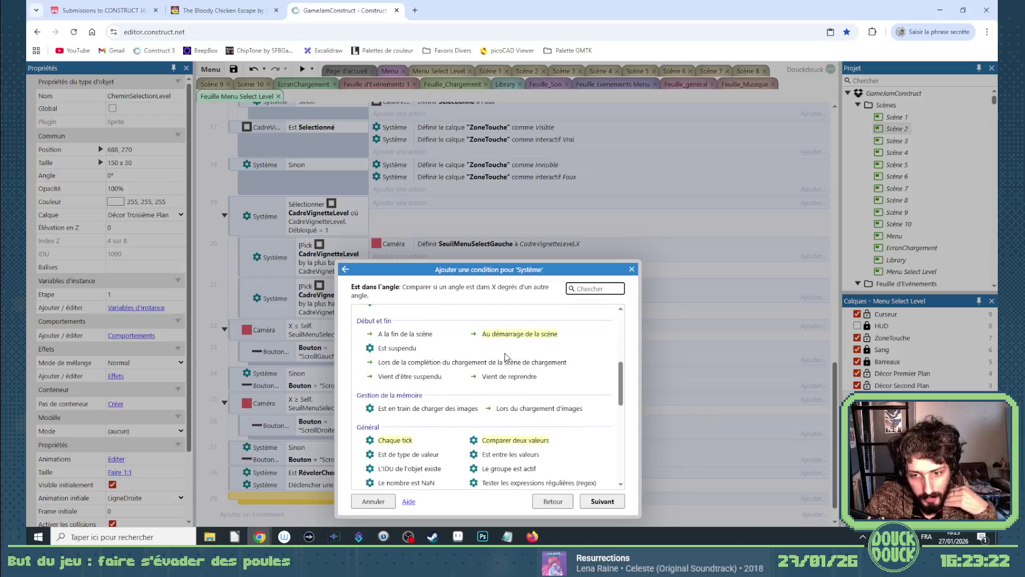
{"action": "double_click", "coordinate": [505, 336]}
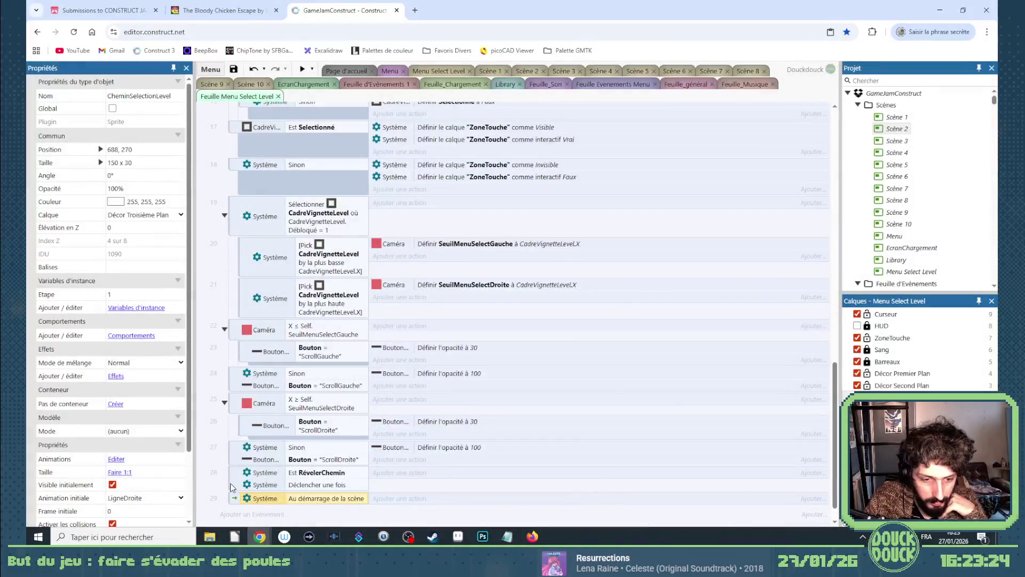
{"action": "left_click_drag", "start_coordinate": [233, 483], "coordinate": [267, 505]}
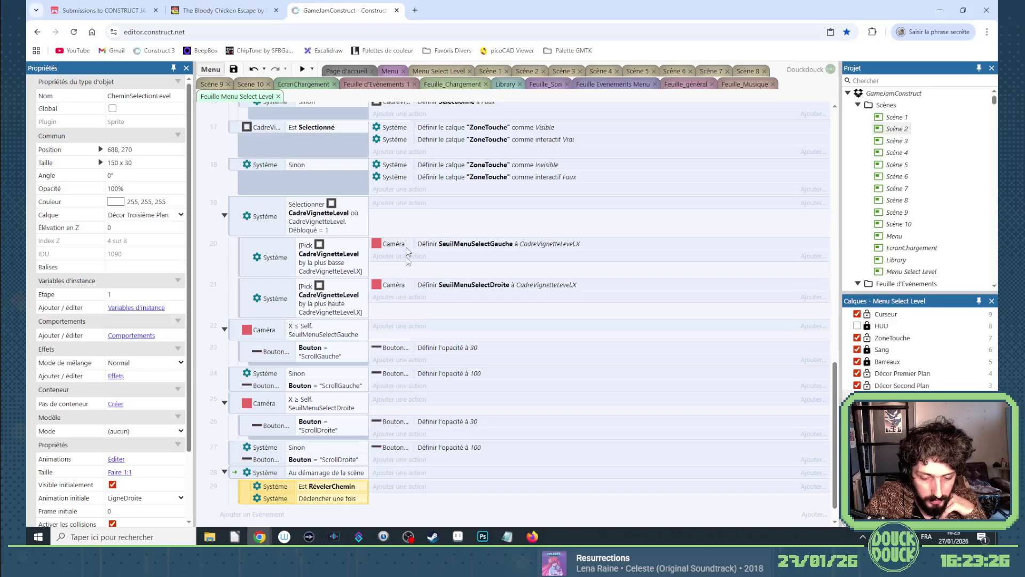
{"action": "left_click", "coordinate": [335, 500]}
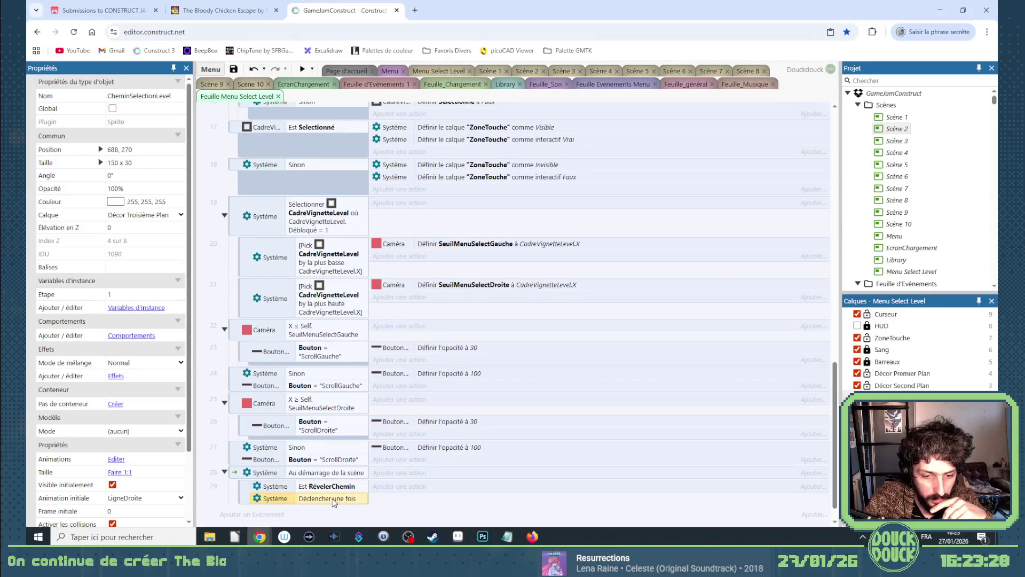
{"action": "left_click", "coordinate": [415, 74]}
Give CheminSelectionLevel a boolean instance variable Révélé, then return to the event sheet.
{"action": "left_click", "coordinate": [121, 308]}
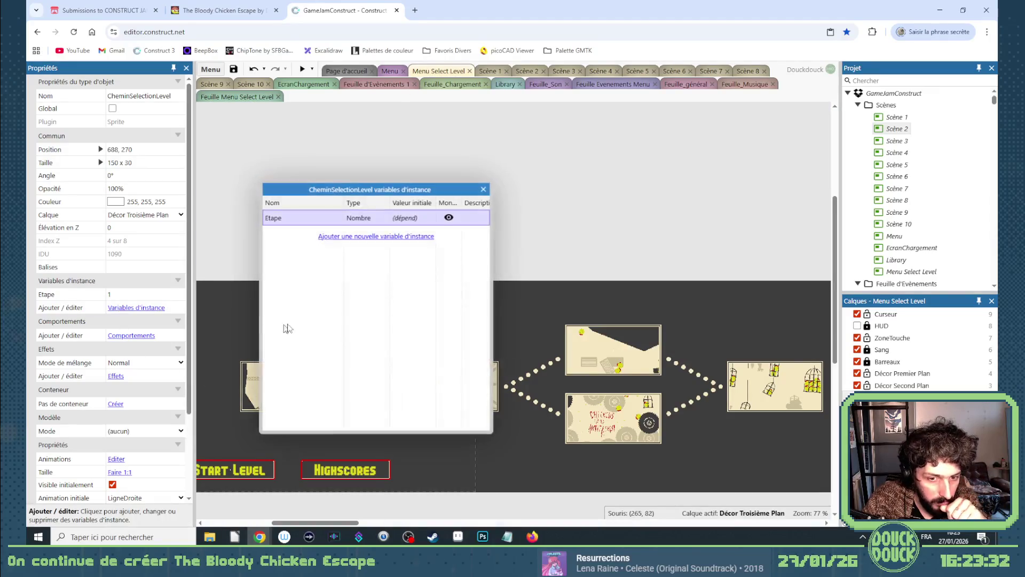
{"action": "left_click", "coordinate": [358, 236]}
{"action": "type", "text": "Variab"}
{"action": "key", "text": "BackSpace"}
{"action": "key", "text": "BackSpace"}
{"action": "key", "text": "BackSpace"}
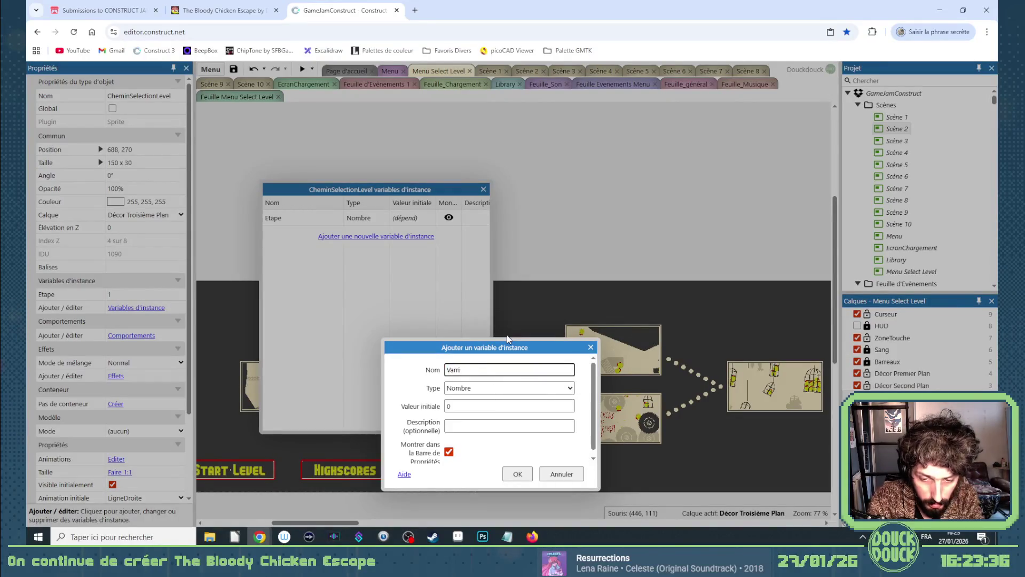
{"action": "key", "text": "BackSpace"}
{"action": "key", "text": "BackSpace"}
{"action": "key", "text": "BackSpace"}
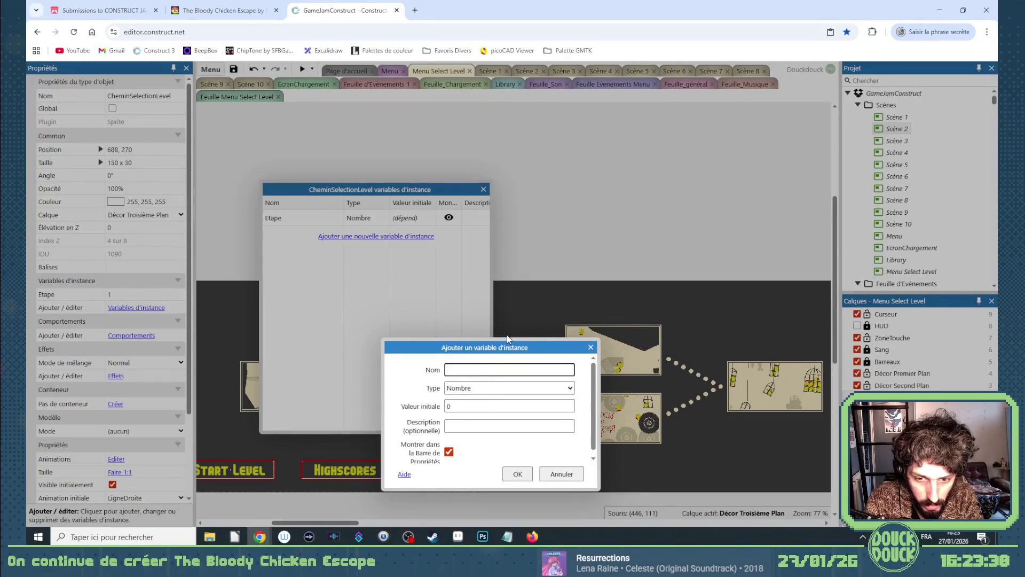
{"action": "type", "text": "Révélé"}
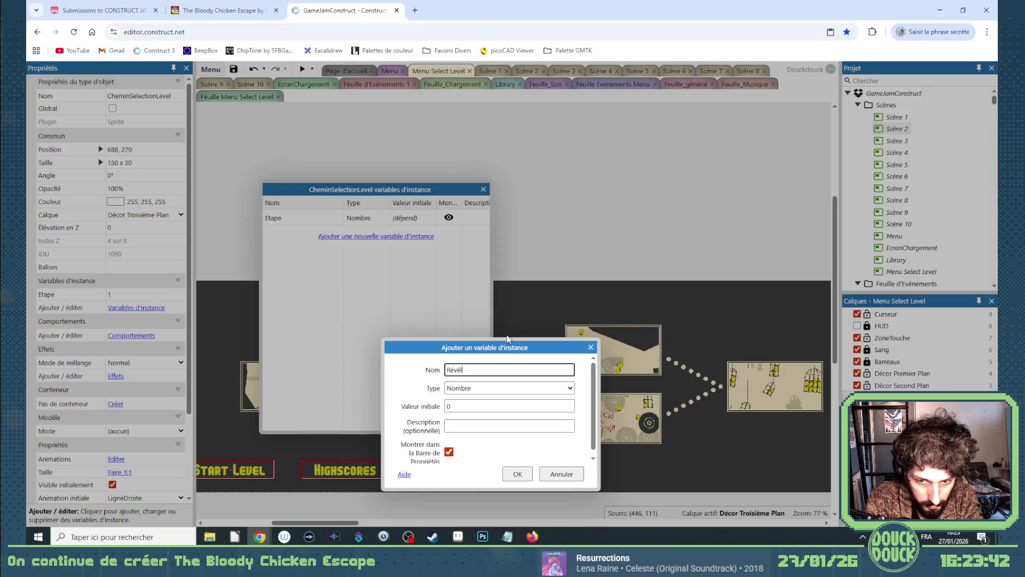
{"action": "left_click", "coordinate": [502, 388]}
{"action": "left_click", "coordinate": [480, 408]}
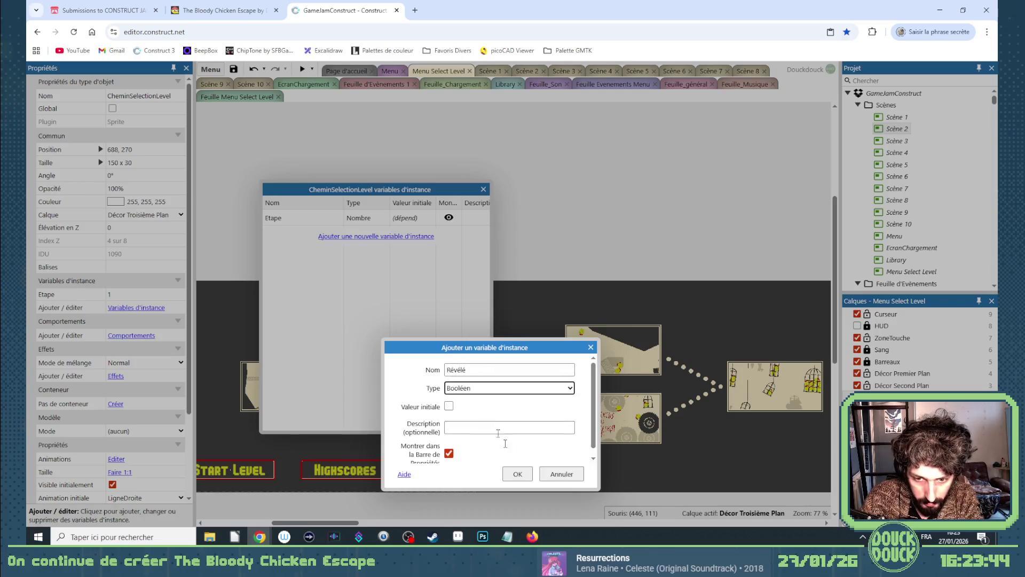
{"action": "left_click", "coordinate": [518, 474]}
{"action": "left_click", "coordinate": [484, 190]}
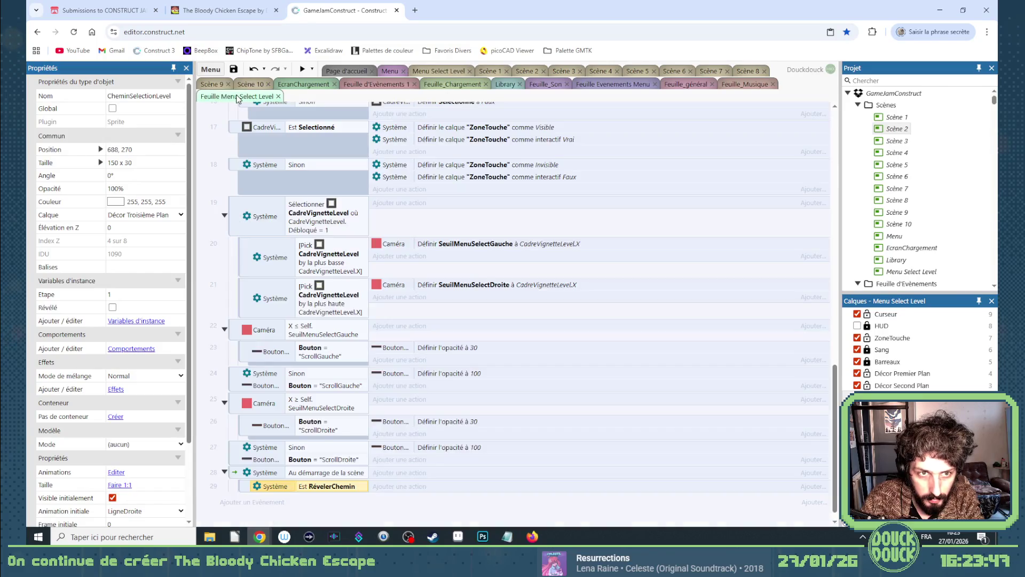
{"action": "left_click", "coordinate": [237, 96]}
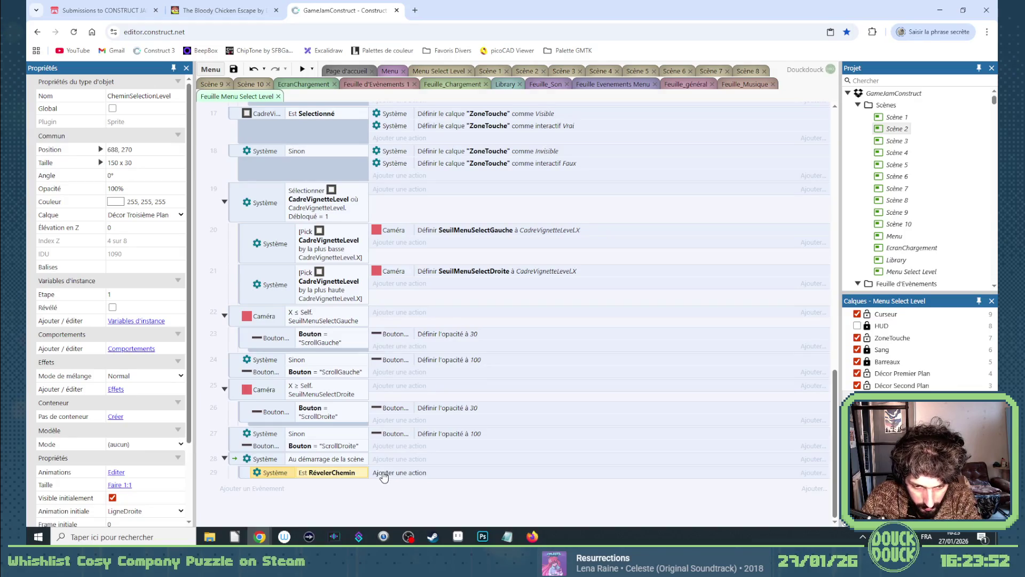
Add a sub-event under Est RévelerChemin checking CheminSelectionLevel's Etape equals the global Etape.
{"action": "right_click", "coordinate": [248, 474]}
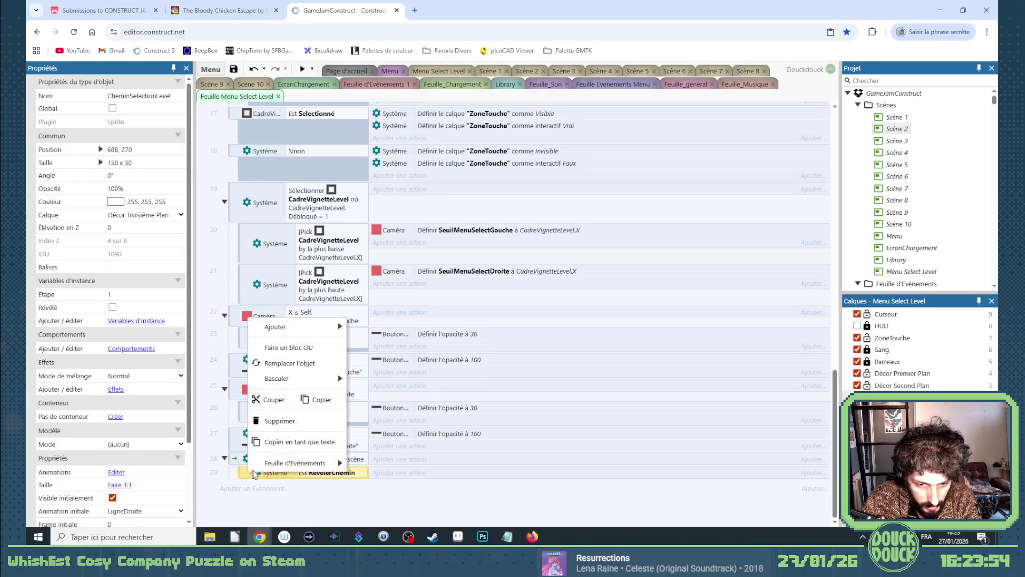
{"action": "mouse_move", "coordinate": [331, 327]}
{"action": "left_click", "coordinate": [424, 374]}
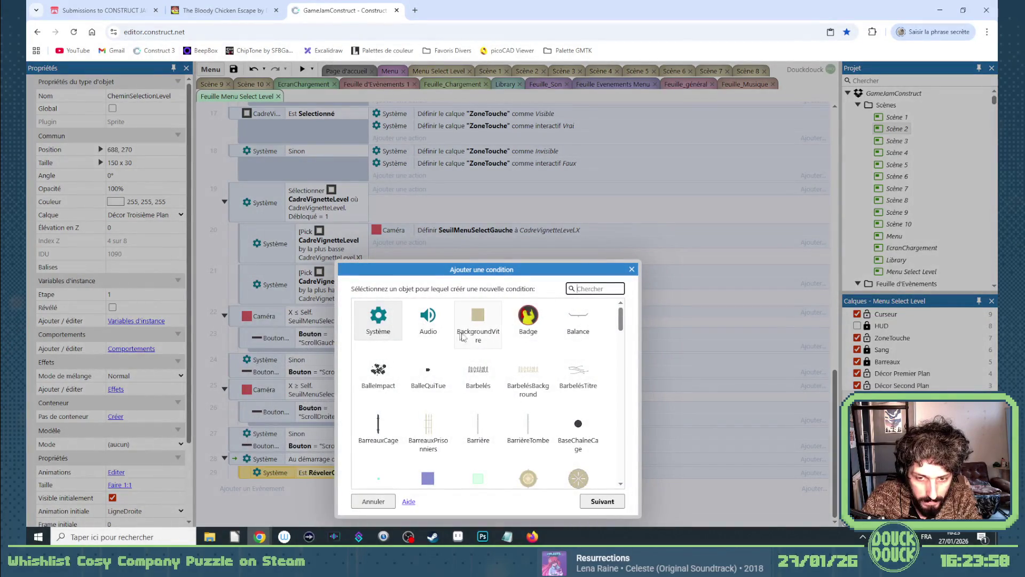
{"action": "type", "text": "ch"}
{"action": "double_click", "coordinate": [579, 320]}
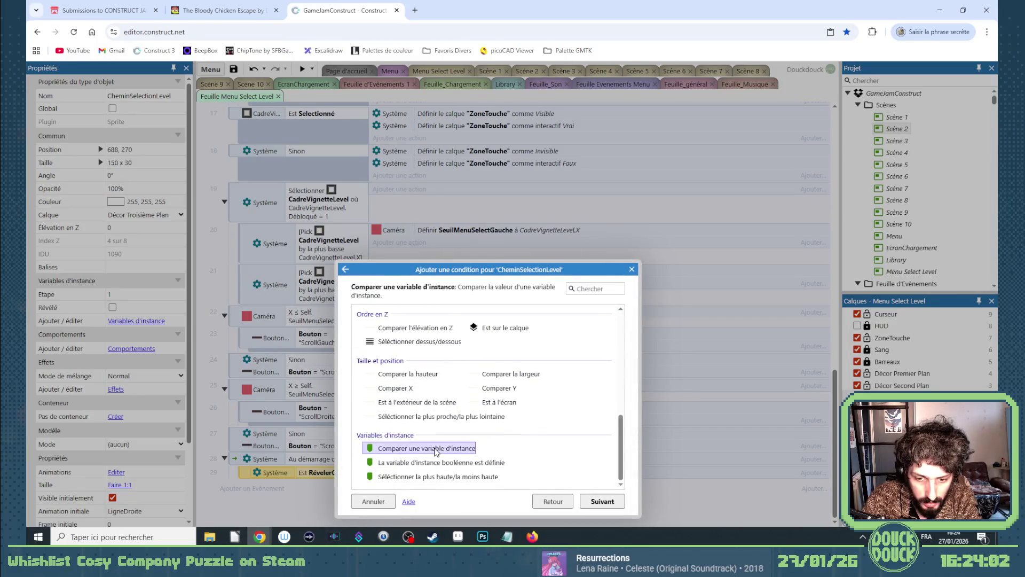
{"action": "double_click", "coordinate": [435, 448]}
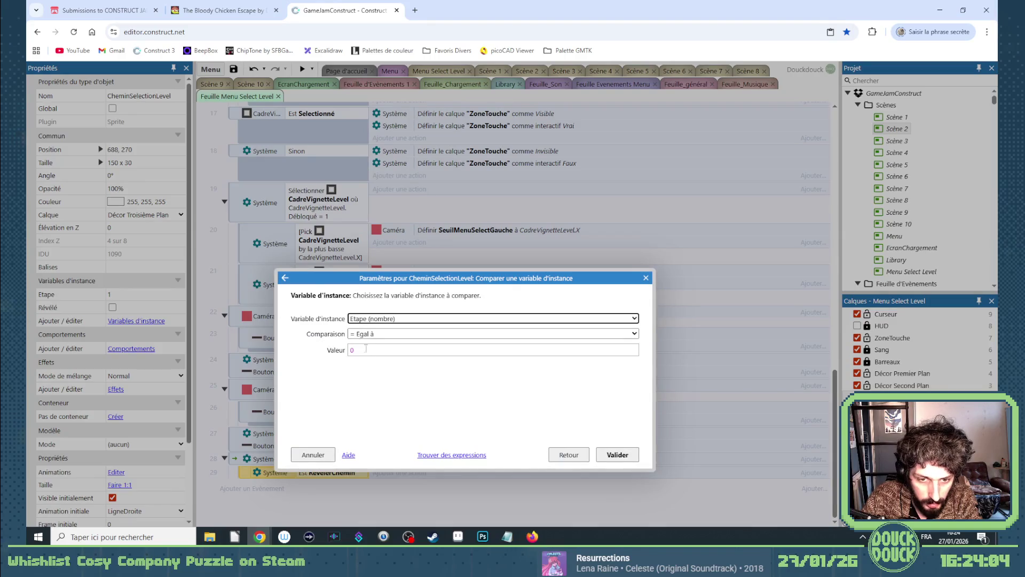
{"action": "left_click", "coordinate": [364, 349]}
{"action": "type", "text": "Etape"}
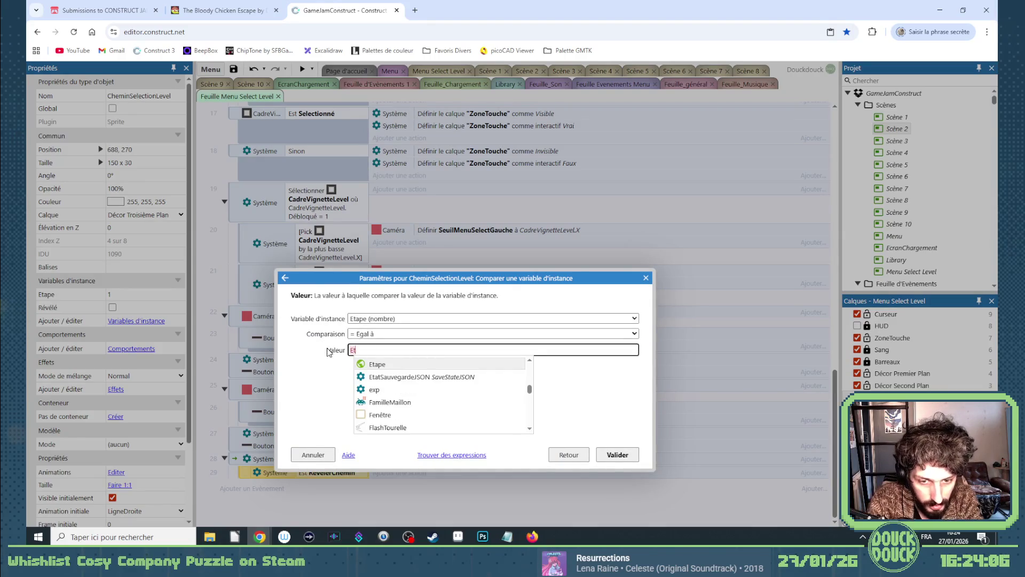
{"action": "key", "text": "Return"}
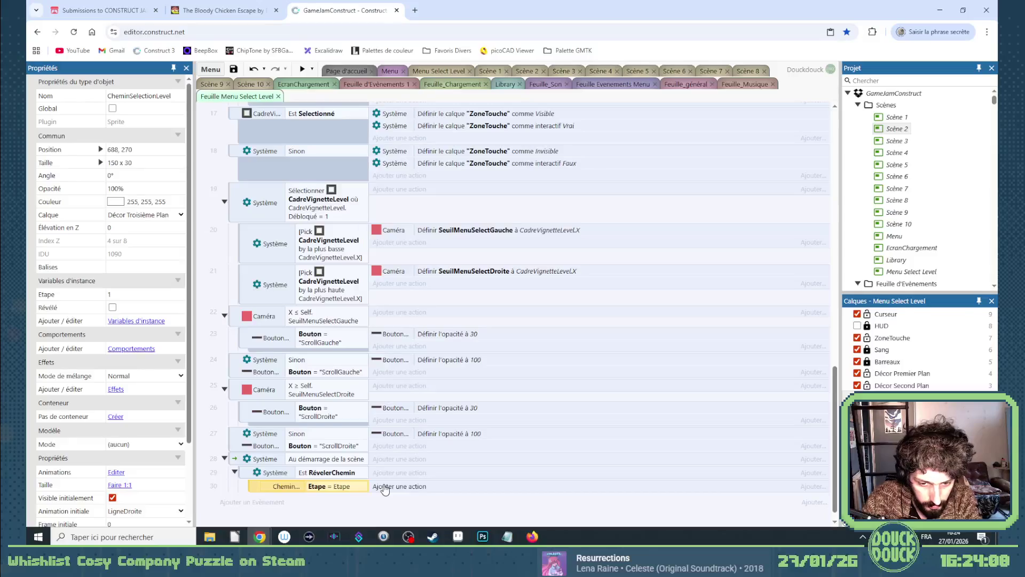
{"action": "left_click", "coordinate": [414, 483]}
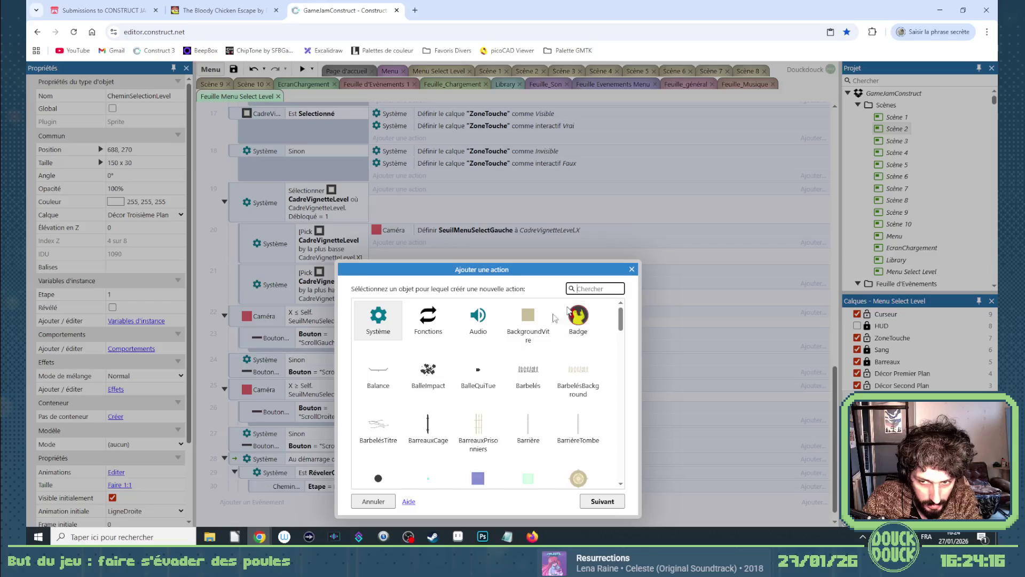
Start a Set animation action on CheminSelectionLevel for the Etape sub-event.
{"action": "scroll", "coordinate": [465, 384], "scroll_direction": "down", "scroll_amount": 2}
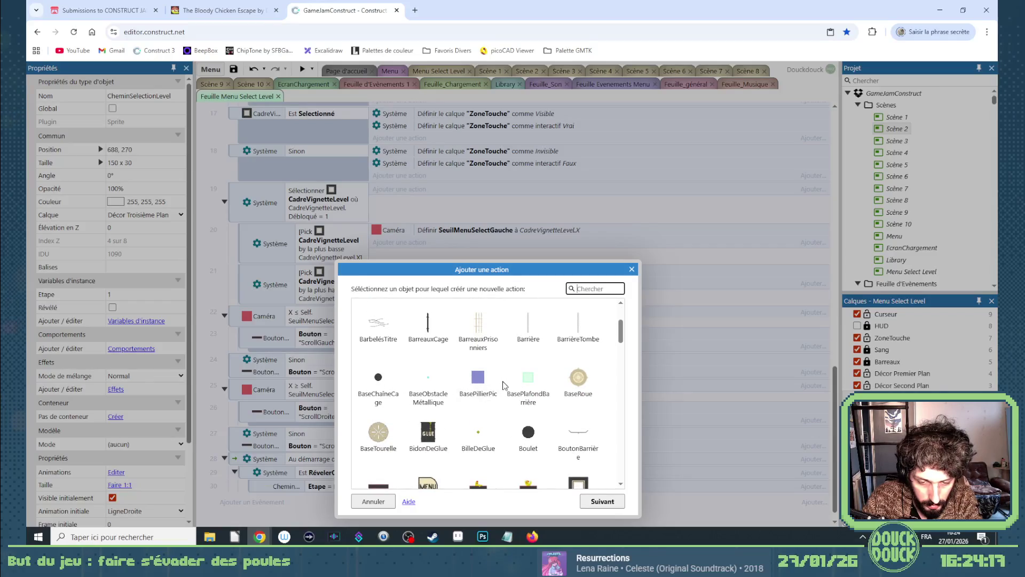
{"action": "scroll", "coordinate": [502, 385], "scroll_direction": "up", "scroll_amount": 2}
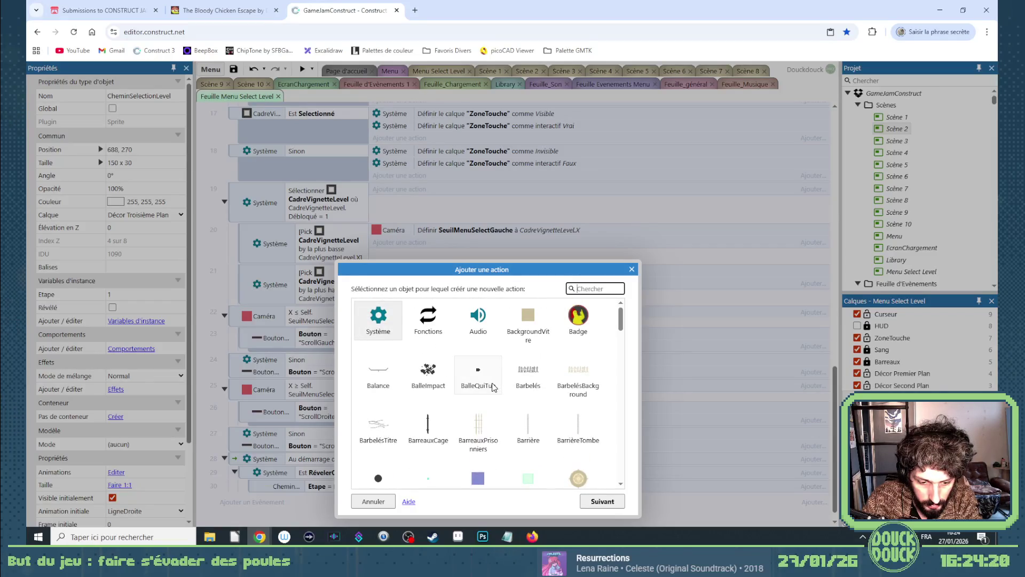
{"action": "scroll", "coordinate": [493, 387], "scroll_direction": "down", "scroll_amount": 3}
{"action": "double_click", "coordinate": [578, 323]}
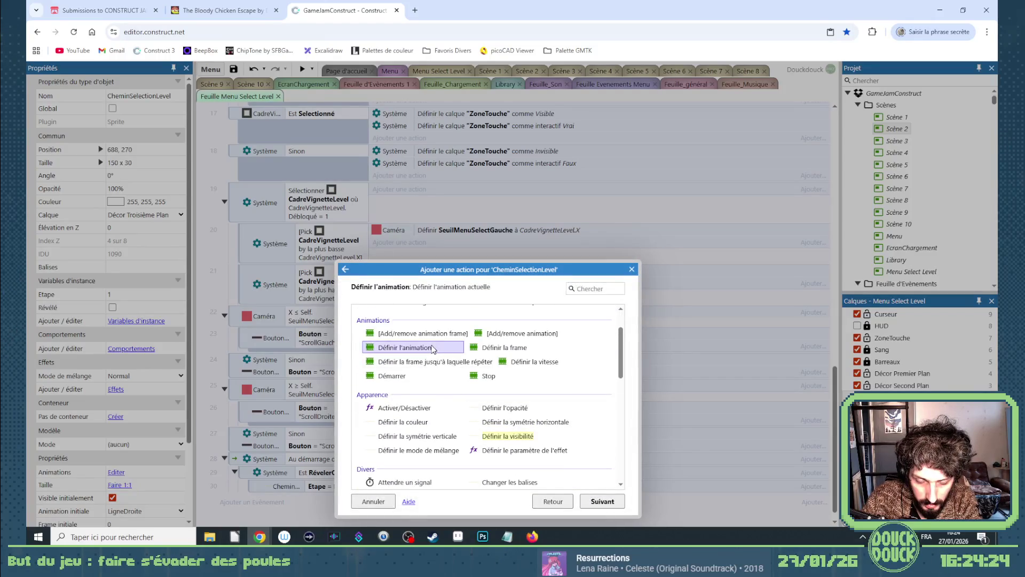
{"action": "double_click", "coordinate": [404, 335]}
Set the animation to Self.AnimationName & "_Apparition", played from the beginning.
{"action": "type", "text": "\""}
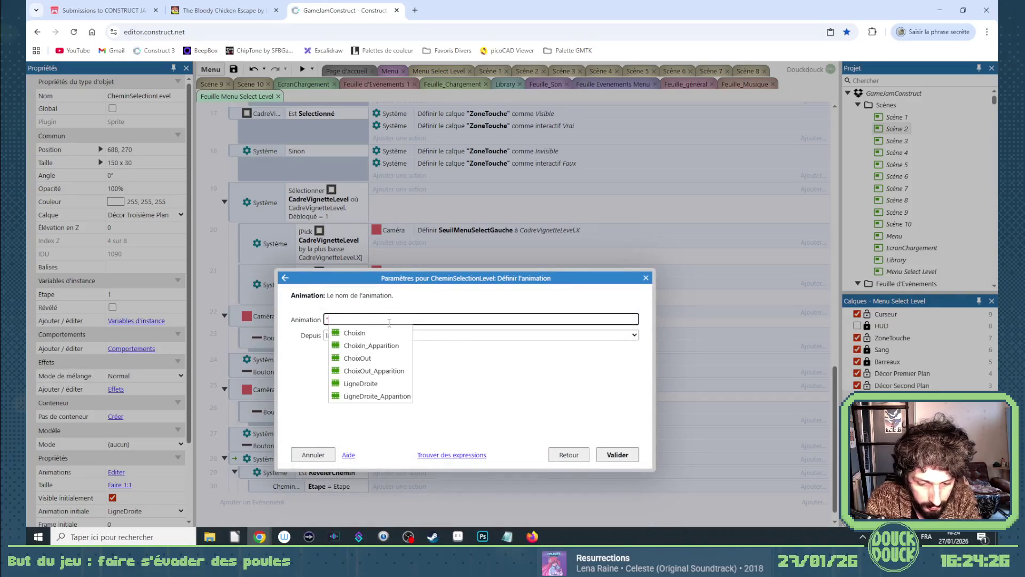
{"action": "key", "text": "BackSpace"}
{"action": "type", "text": "self"}
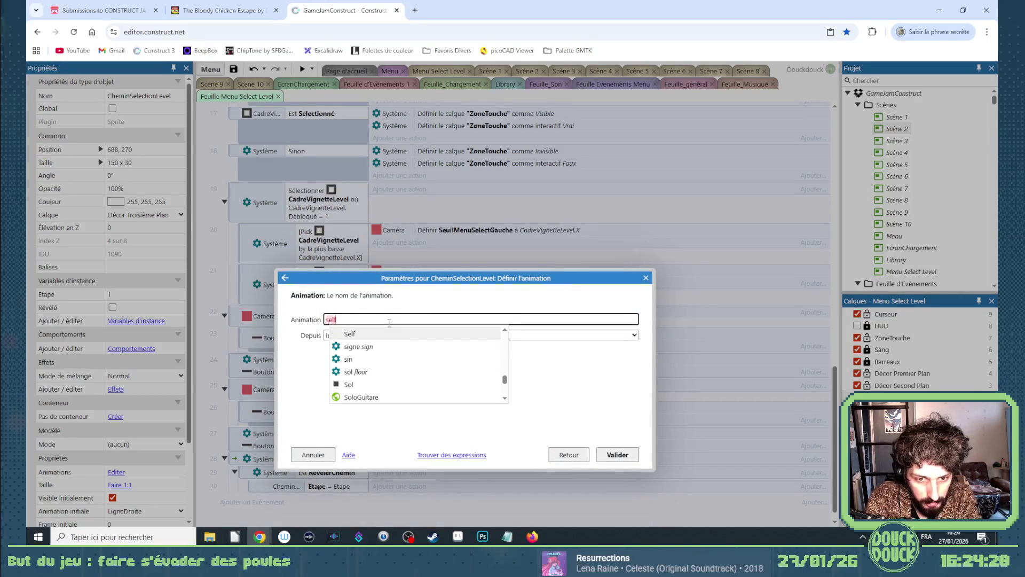
{"action": "key", "text": "Tab"}
{"action": "type", "text": ".anim"}
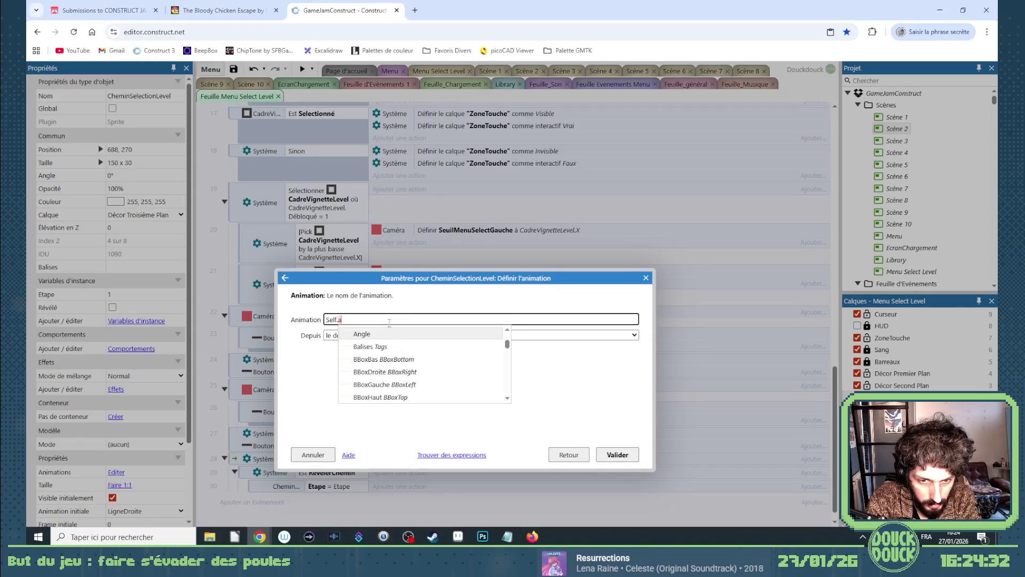
{"action": "type", "text": "nim"}
{"action": "key", "text": "Tab"}
{"action": "type", "text": "+ "}
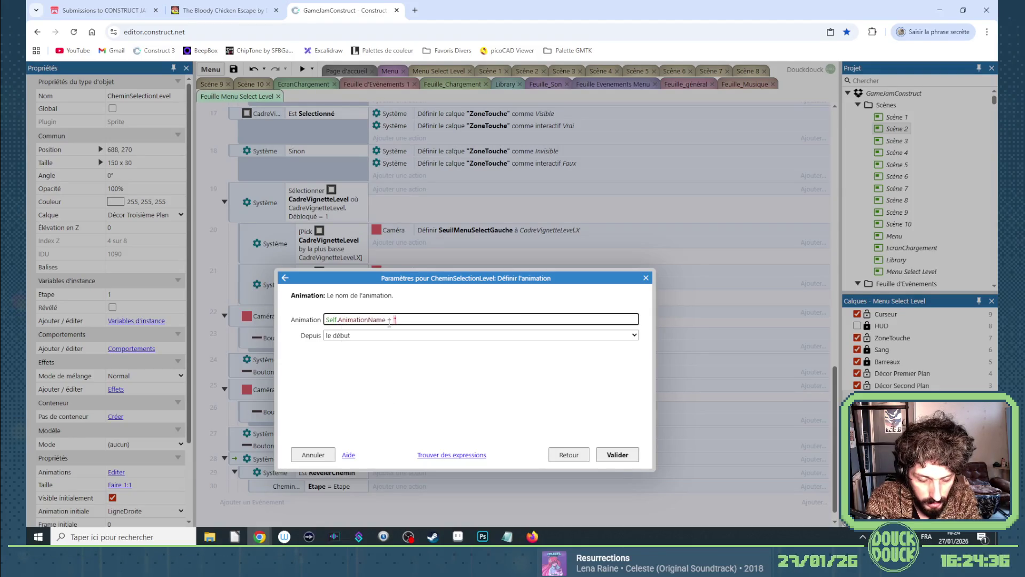
{"action": "type", "text": "pparition"}
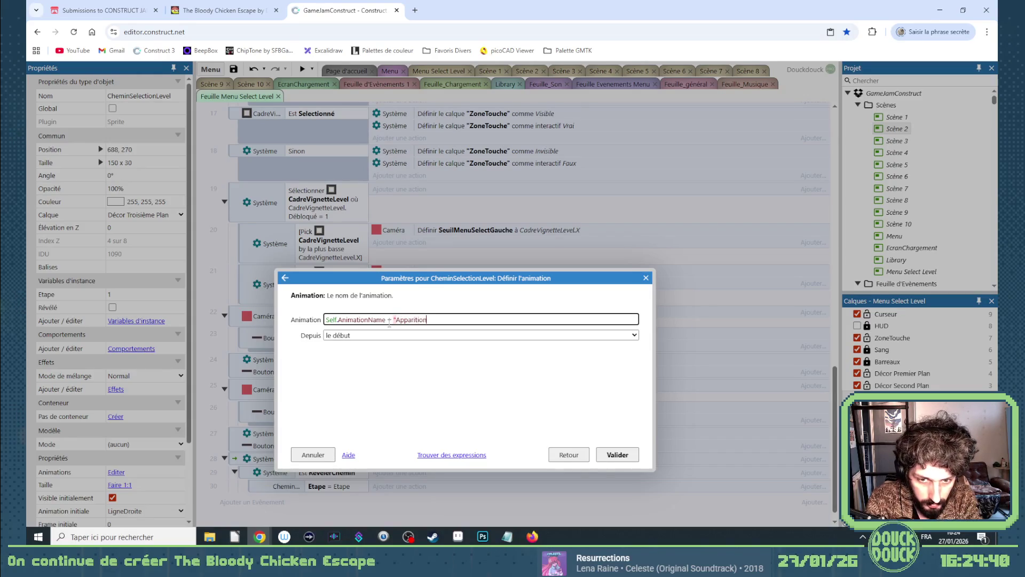
{"action": "type", "text": "-"}
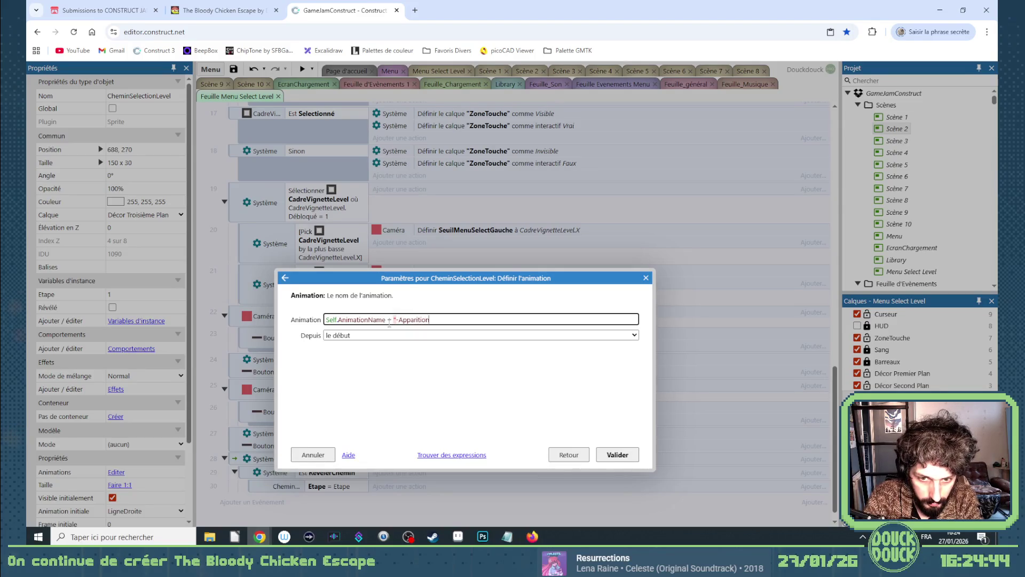
{"action": "key", "text": "End"}
{"action": "type", "text": "\""}
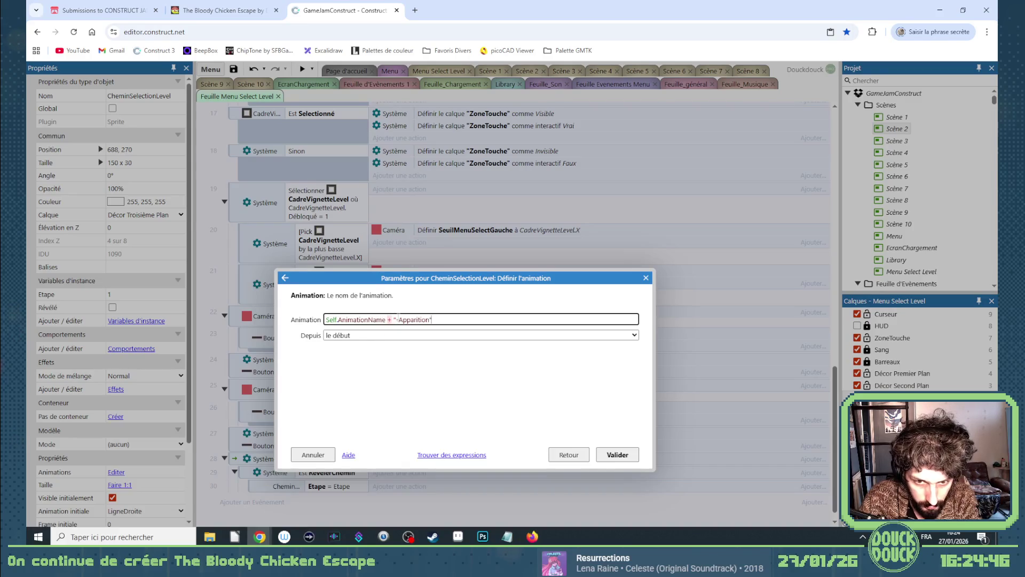
{"action": "left_click", "coordinate": [396, 319]}
{"action": "key", "text": "BackSpace"}
{"action": "type", "text": "_"}
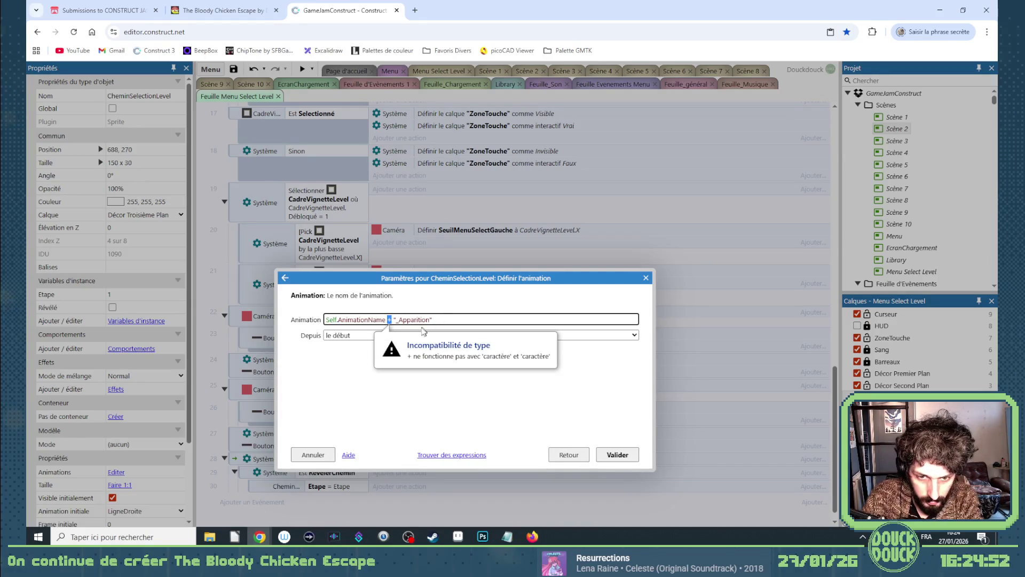
{"action": "type", "text": "&"}
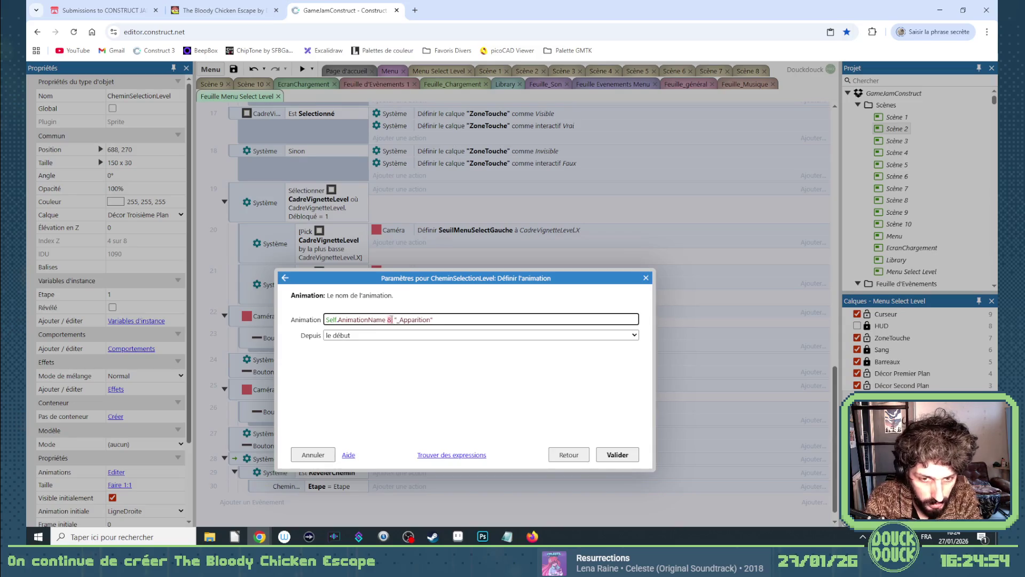
{"action": "key", "text": "Return"}
{"action": "scroll", "coordinate": [381, 454], "scroll_direction": "down", "scroll_amount": 1}
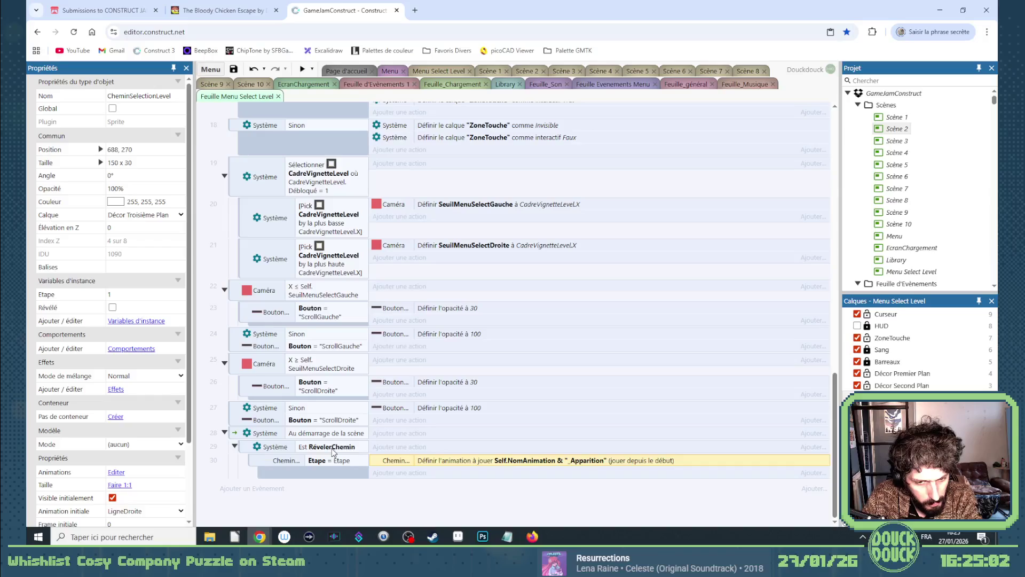
Duplicate the RévelerChemin event, move its Etape sub-event under scene start, and delete the empty copy.
{"action": "left_click", "coordinate": [244, 449]}
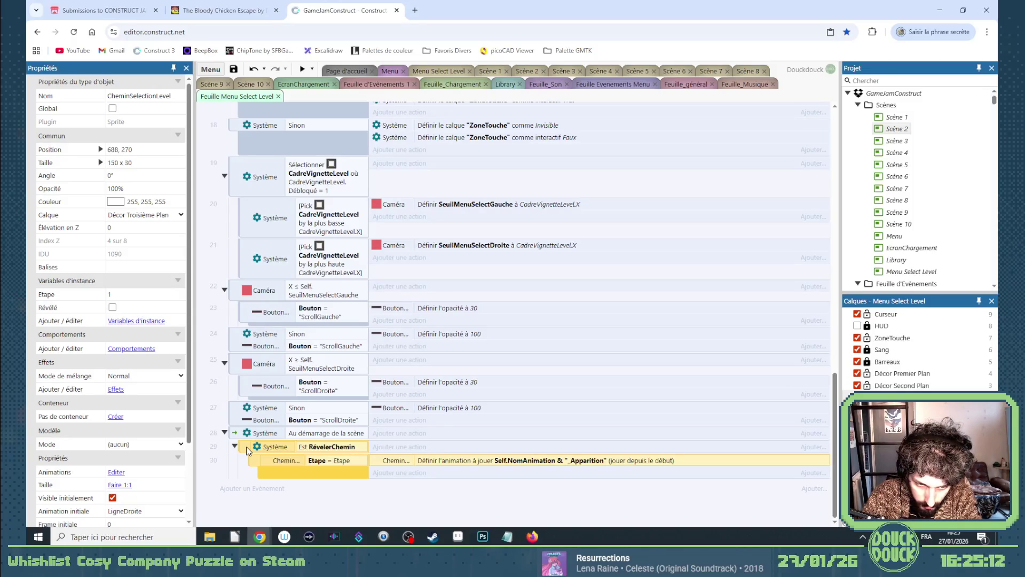
{"action": "left_click_drag", "start_coordinate": [246, 451], "coordinate": [249, 444]}
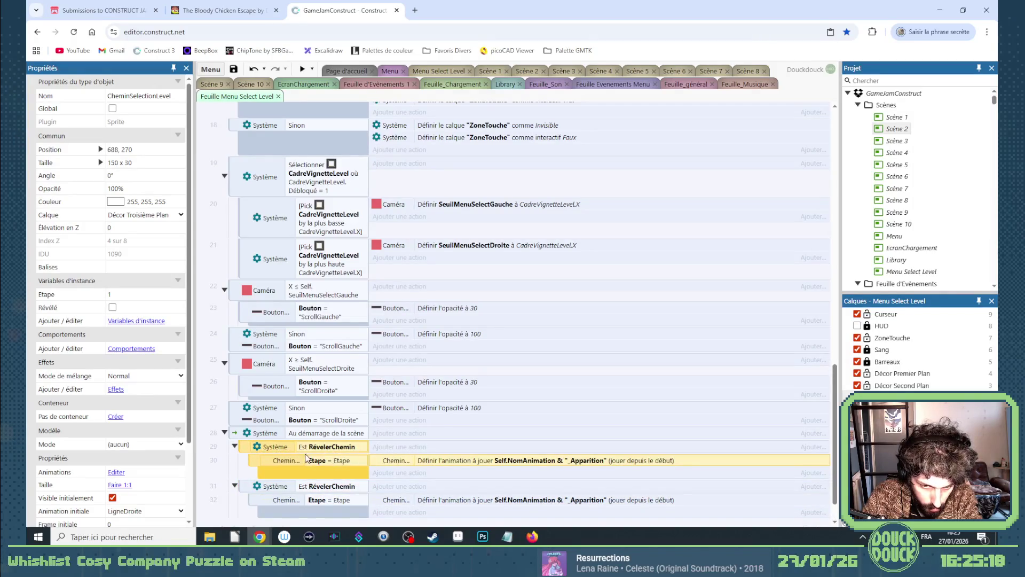
{"action": "left_click_drag", "start_coordinate": [255, 461], "coordinate": [251, 444]}
{"action": "left_click", "coordinate": [251, 472]}
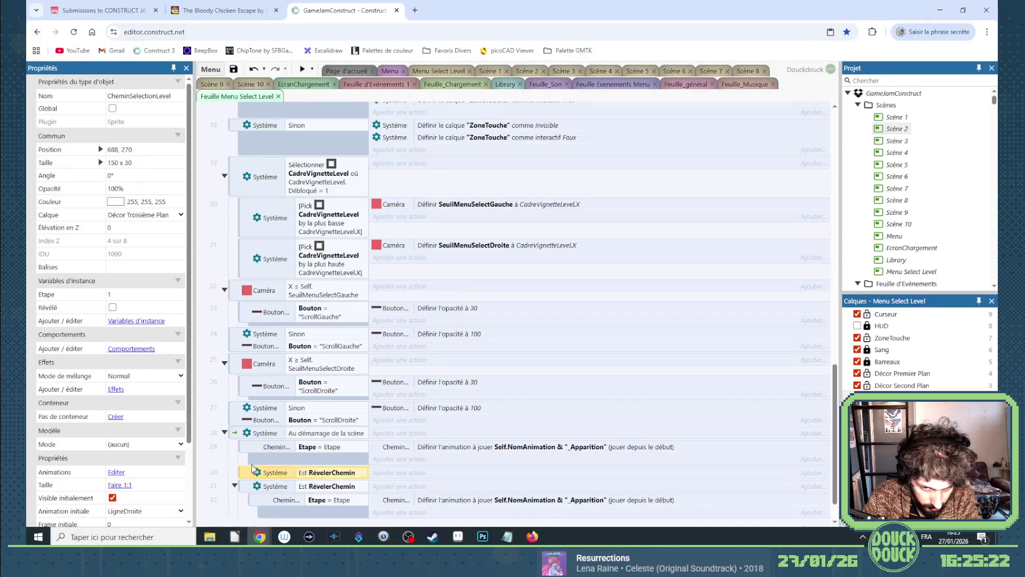
{"action": "key", "text": "Delete"}
Change the moved sub-event's comparison to Etape < Etape.
{"action": "double_click", "coordinate": [329, 448]}
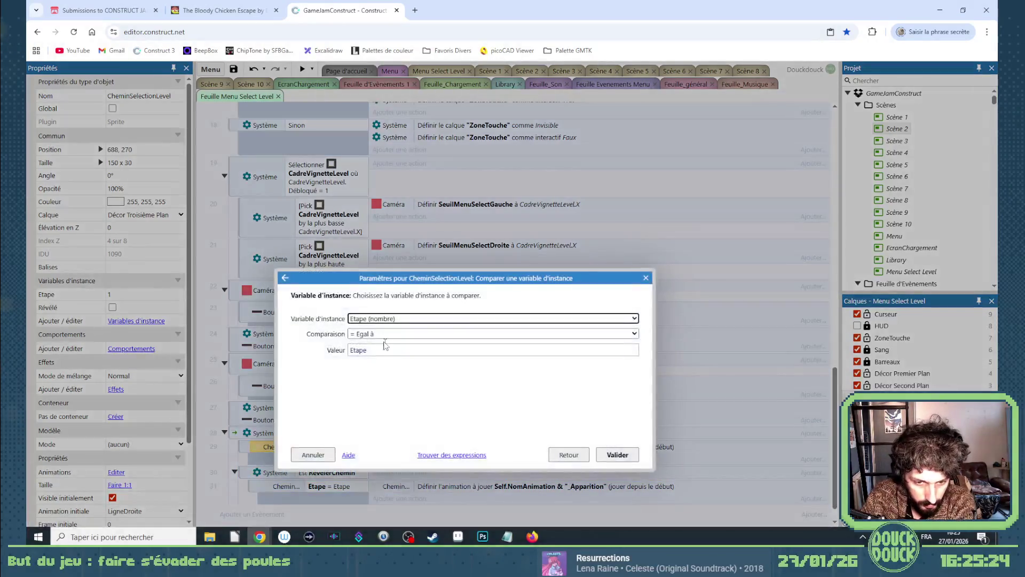
{"action": "left_click", "coordinate": [379, 334]}
{"action": "left_click", "coordinate": [375, 371]}
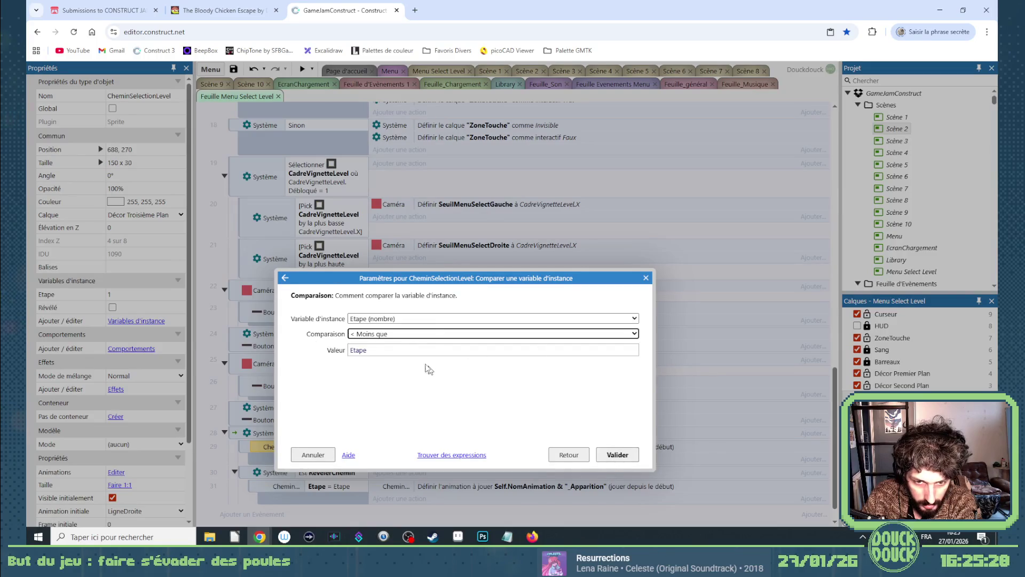
{"action": "left_click", "coordinate": [610, 455]}
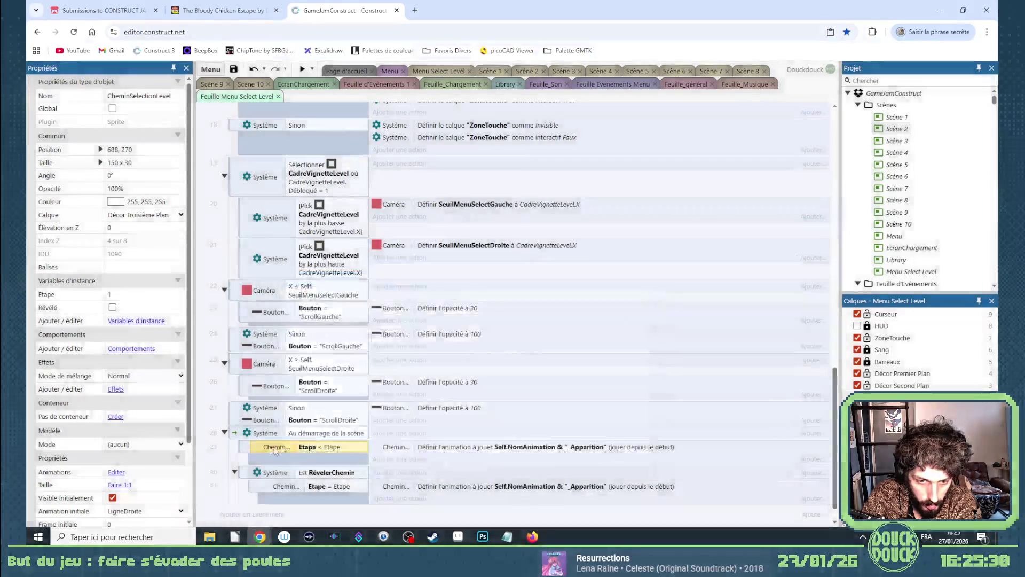
{"action": "right_click", "coordinate": [242, 447]}
{"action": "mouse_move", "coordinate": [272, 297]}
{"action": "left_click", "coordinate": [428, 319]}
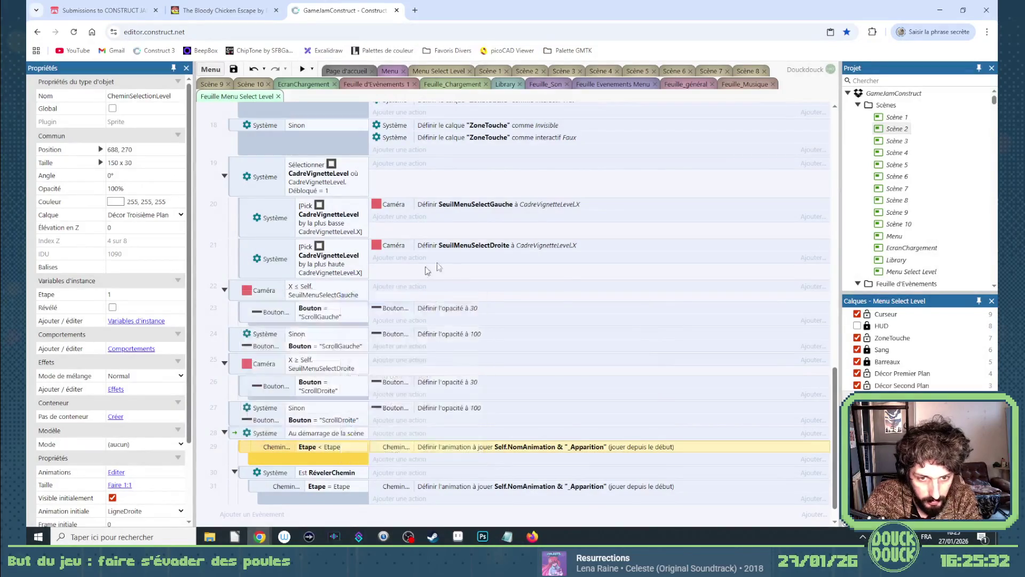
Add a System For each CheminSelectionLevel condition heading the scene-start sub-event.
{"action": "double_click", "coordinate": [379, 319]}
{"action": "double_click", "coordinate": [512, 370]}
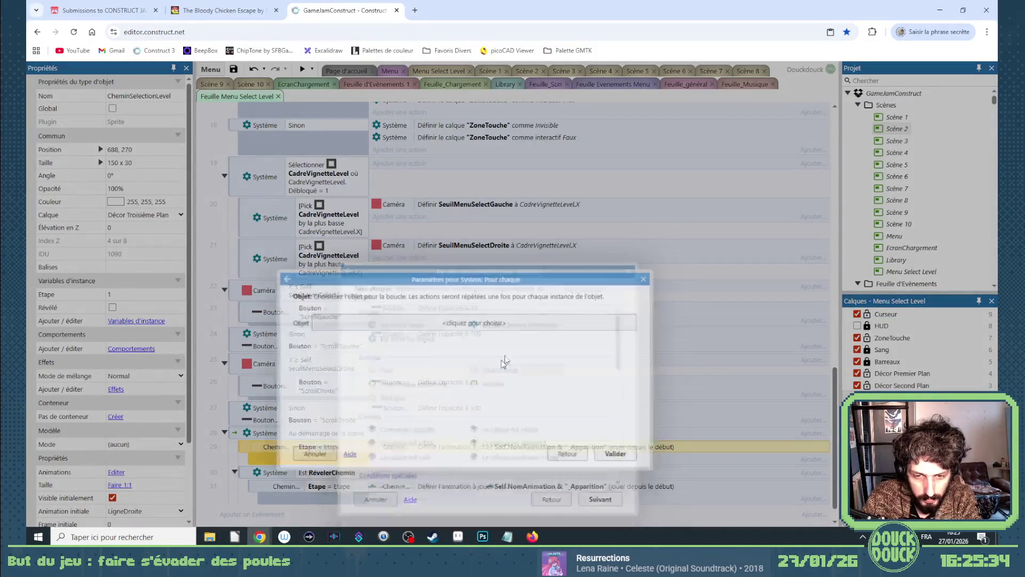
{"action": "left_click", "coordinate": [524, 328]}
{"action": "type", "text": "ch"}
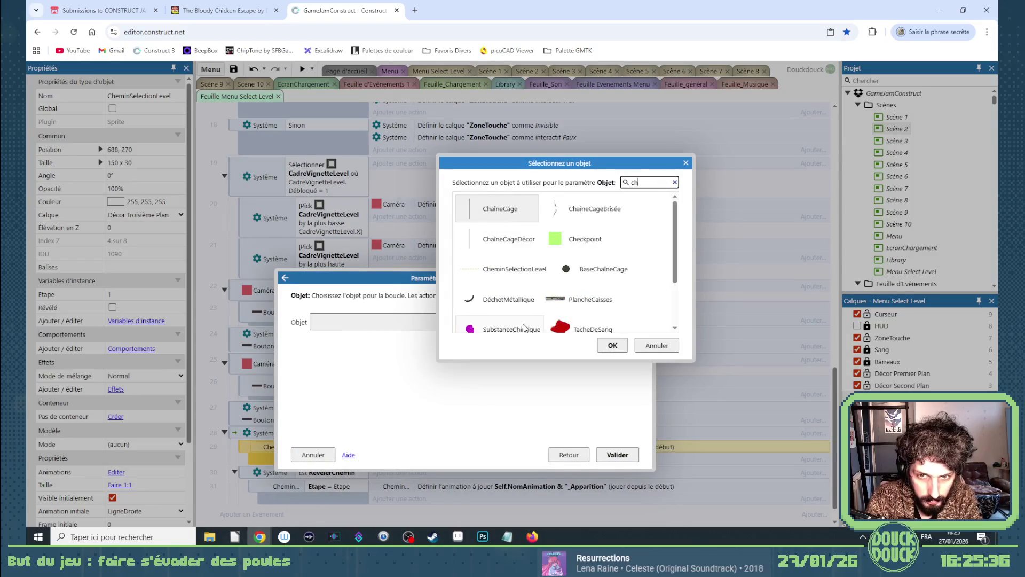
{"action": "double_click", "coordinate": [523, 266]}
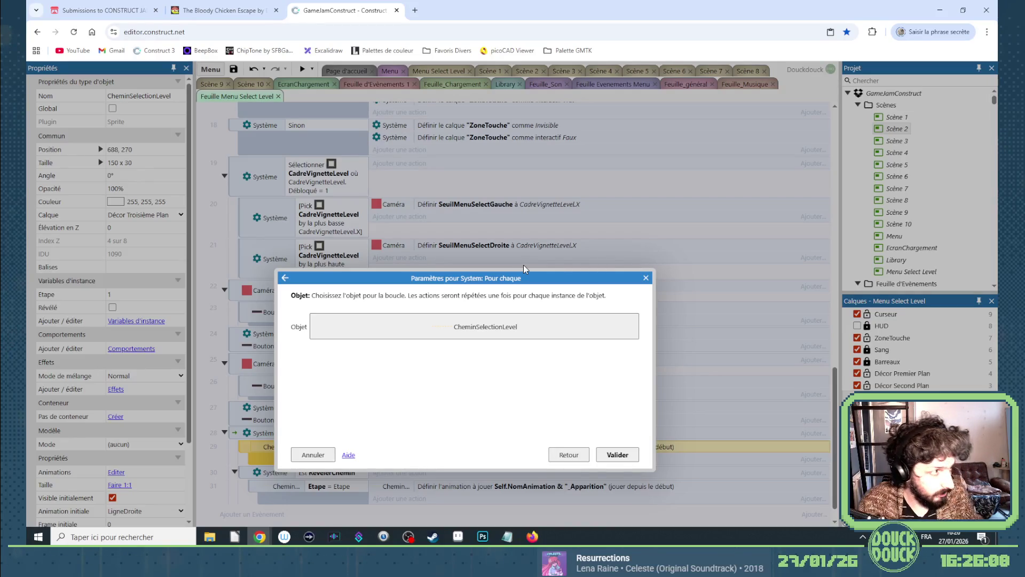
{"action": "left_click", "coordinate": [617, 455]}
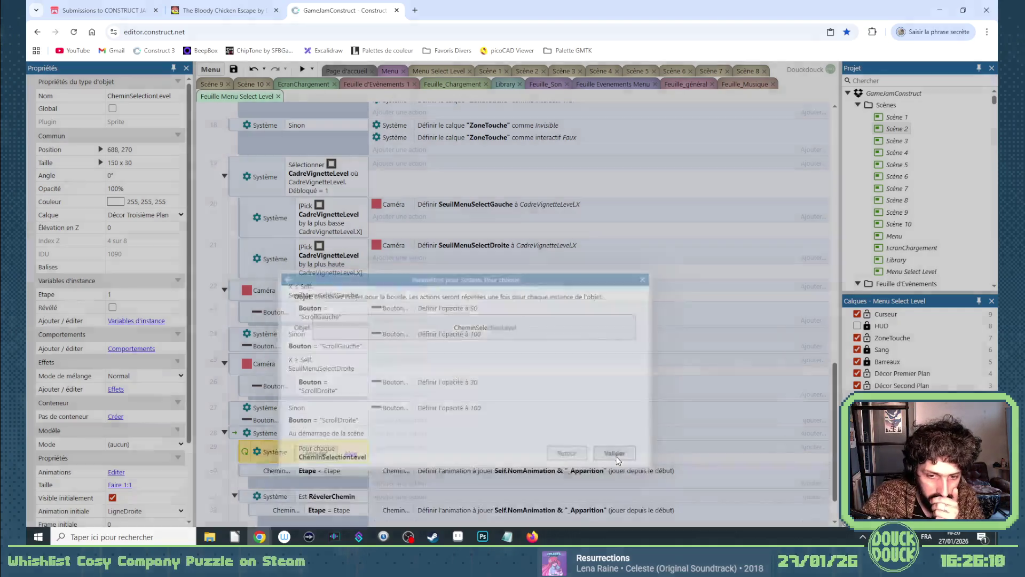
{"action": "scroll", "coordinate": [437, 426], "scroll_direction": "down", "scroll_amount": 1}
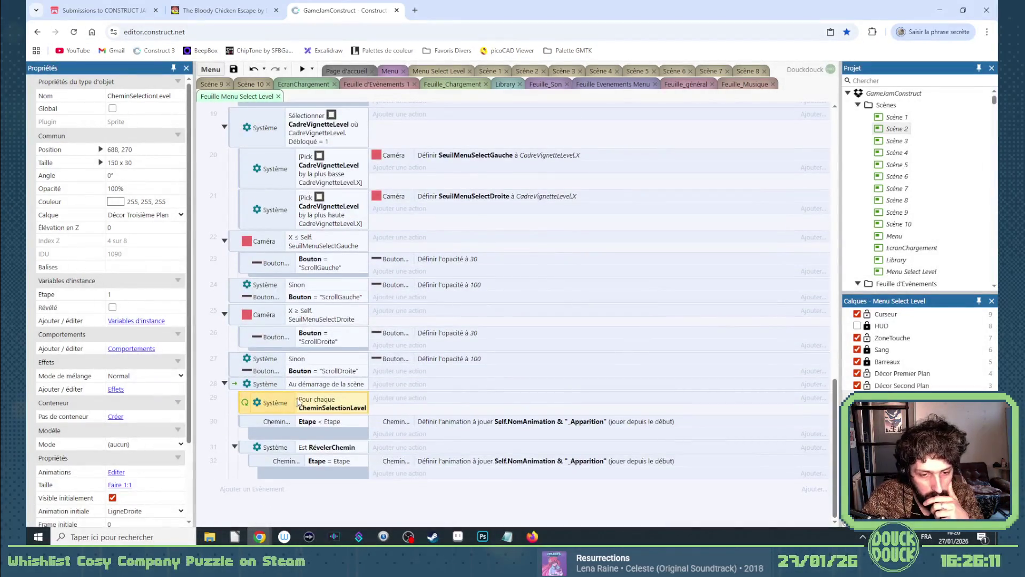
Nest Etape < Etape under For each, replacing its animation action with Set visible.
{"action": "left_click_drag", "start_coordinate": [246, 422], "coordinate": [310, 419]}
{"action": "double_click", "coordinate": [438, 422]}
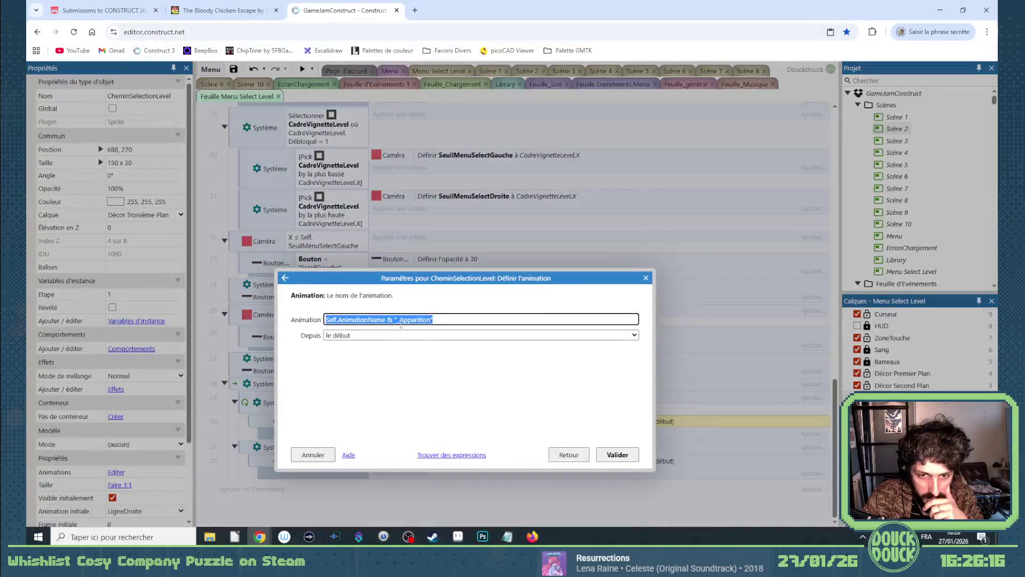
{"action": "left_click", "coordinate": [419, 319]}
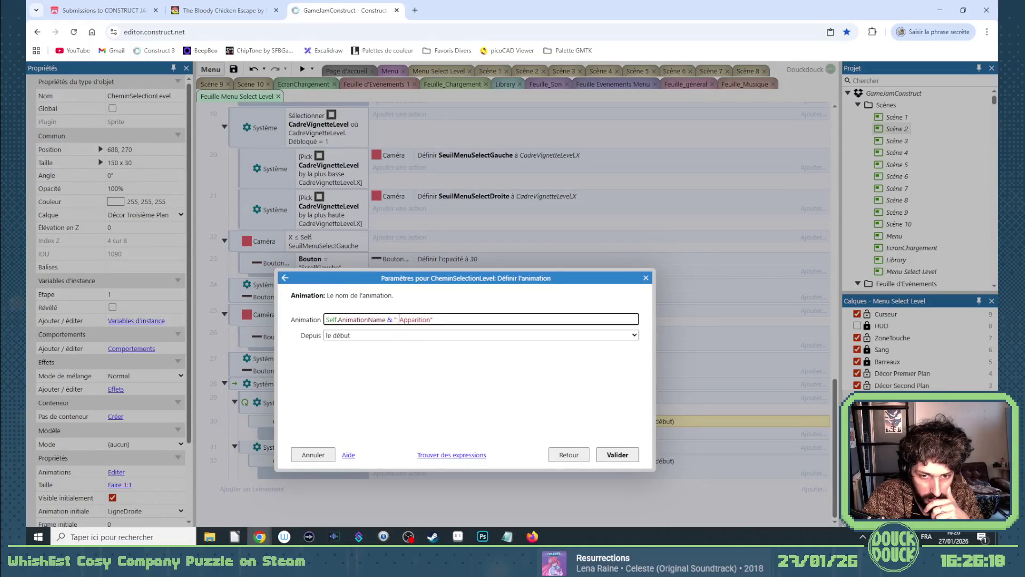
{"action": "left_click_drag", "start_coordinate": [430, 319], "coordinate": [311, 324]}
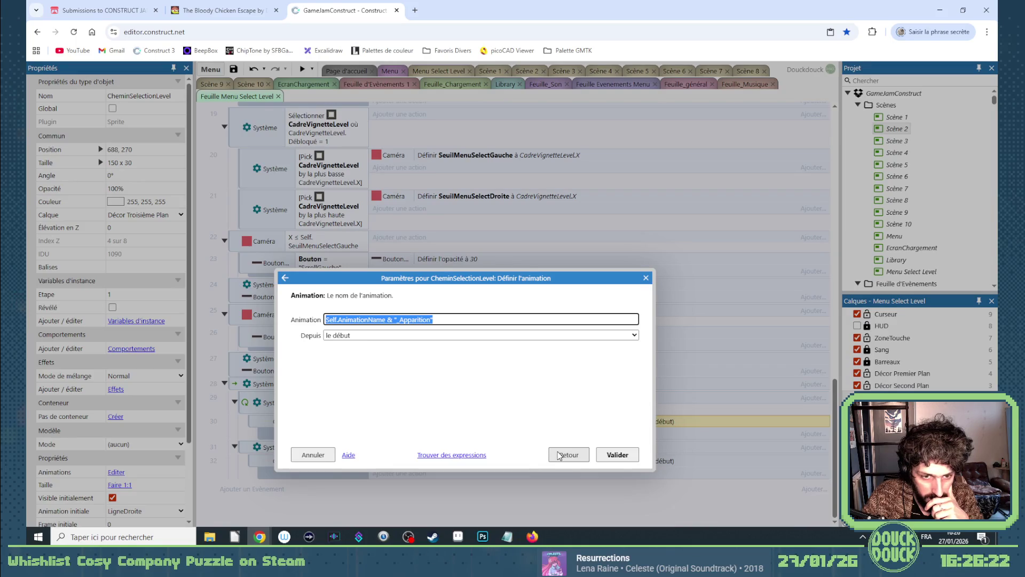
{"action": "left_click", "coordinate": [559, 455]}
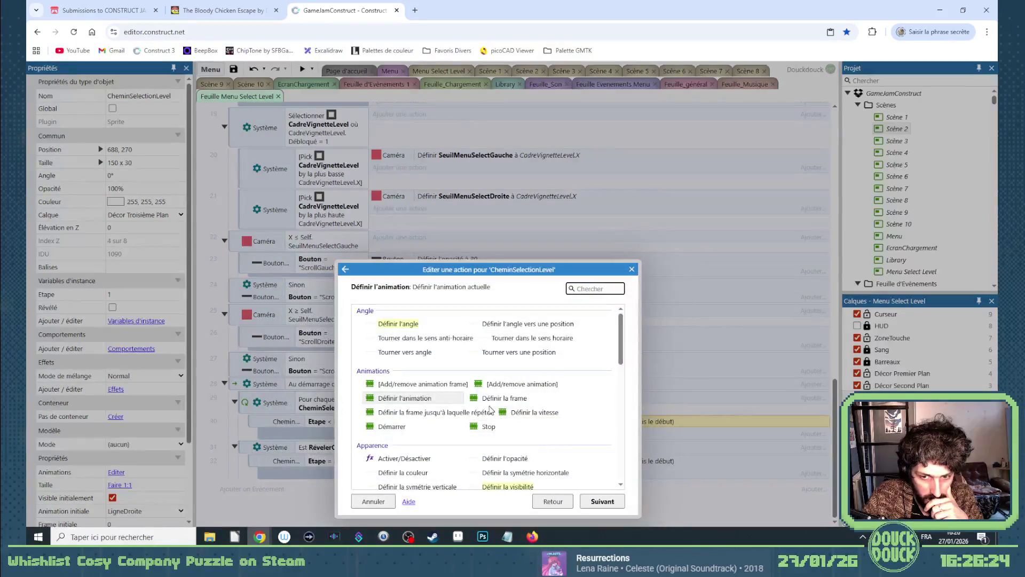
{"action": "scroll", "coordinate": [489, 412], "scroll_direction": "down", "scroll_amount": 5}
{"action": "double_click", "coordinate": [503, 338]}
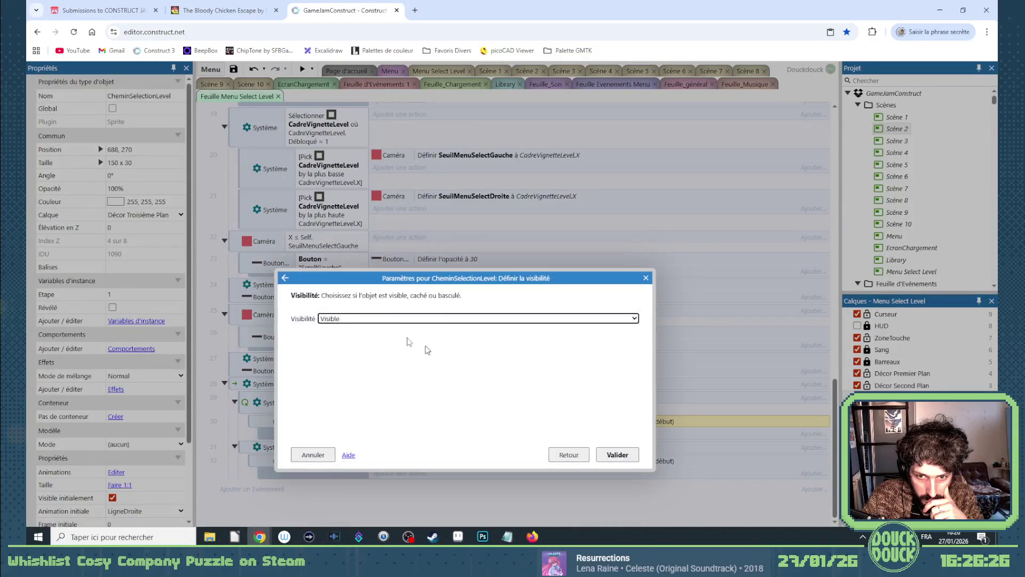
{"action": "left_click", "coordinate": [614, 454]}
{"action": "mouse_move", "coordinate": [409, 421]}
{"action": "left_mouse_down"}
{"action": "mouse_move", "coordinate": [414, 462]}
{"action": "mouse_move", "coordinate": [428, 464]}
{"action": "mouse_move", "coordinate": [374, 473]}
{"action": "left_mouse_up"}
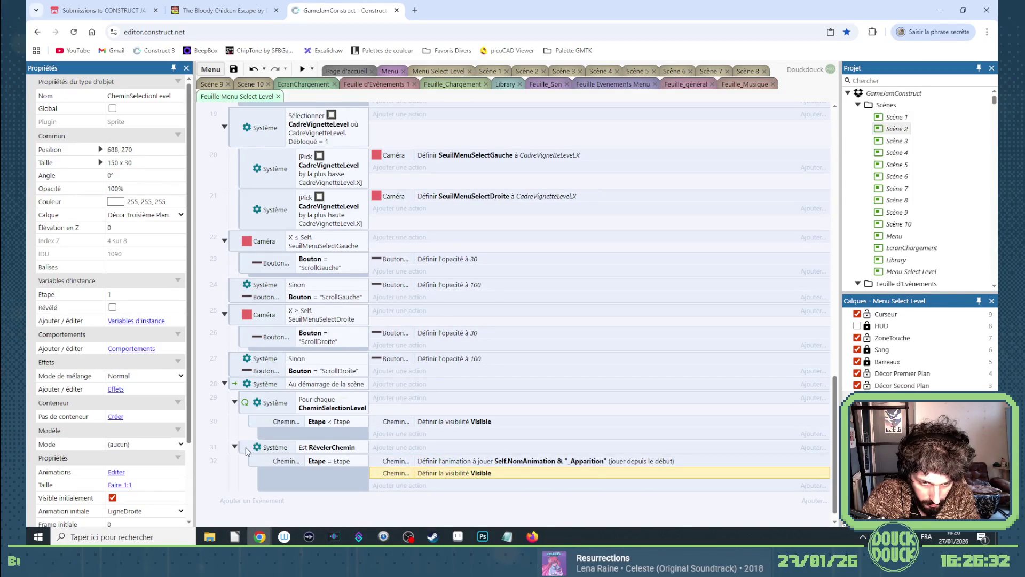
Copy the Etape = Etape sub-event into the Sinon branch and delete its Apparition animation action.
{"action": "left_click", "coordinate": [269, 449]}
{"action": "mouse_move", "coordinate": [284, 440]}
{"action": "left_mouse_down"}
{"action": "mouse_move", "coordinate": [274, 480]}
{"action": "mouse_move", "coordinate": [299, 477]}
{"action": "left_mouse_up"}
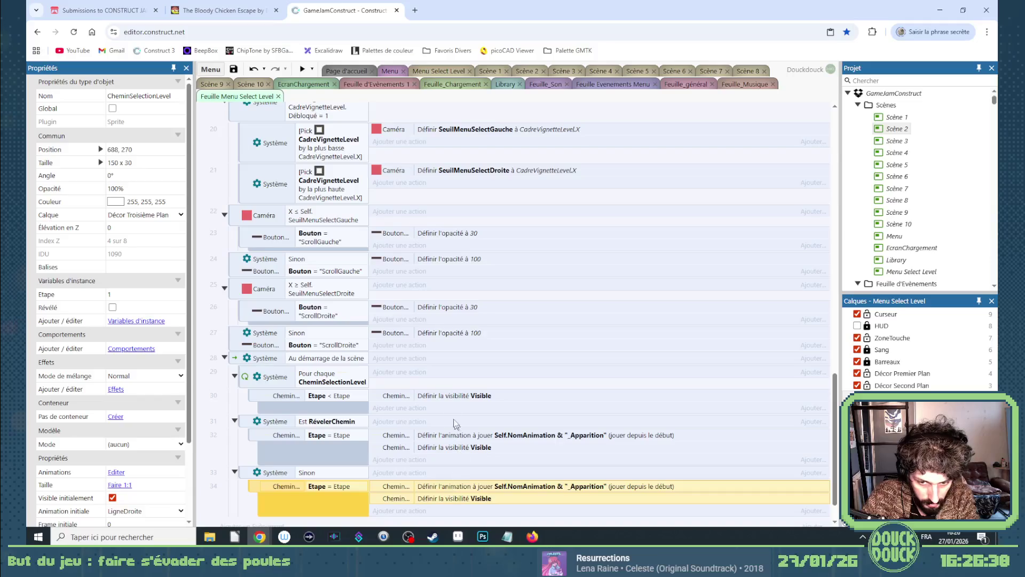
{"action": "left_click", "coordinate": [464, 487]}
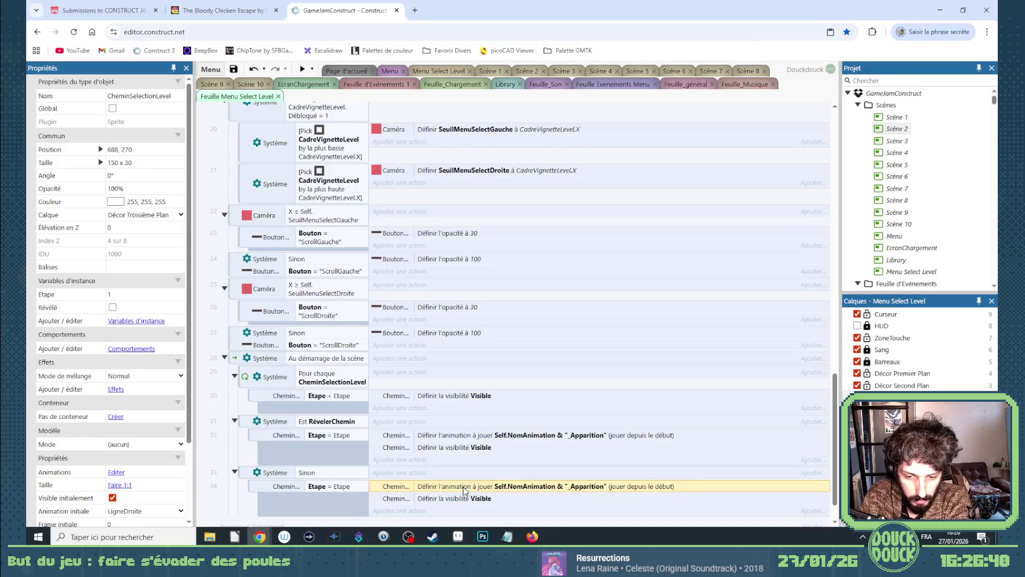
{"action": "key", "text": "Delete"}
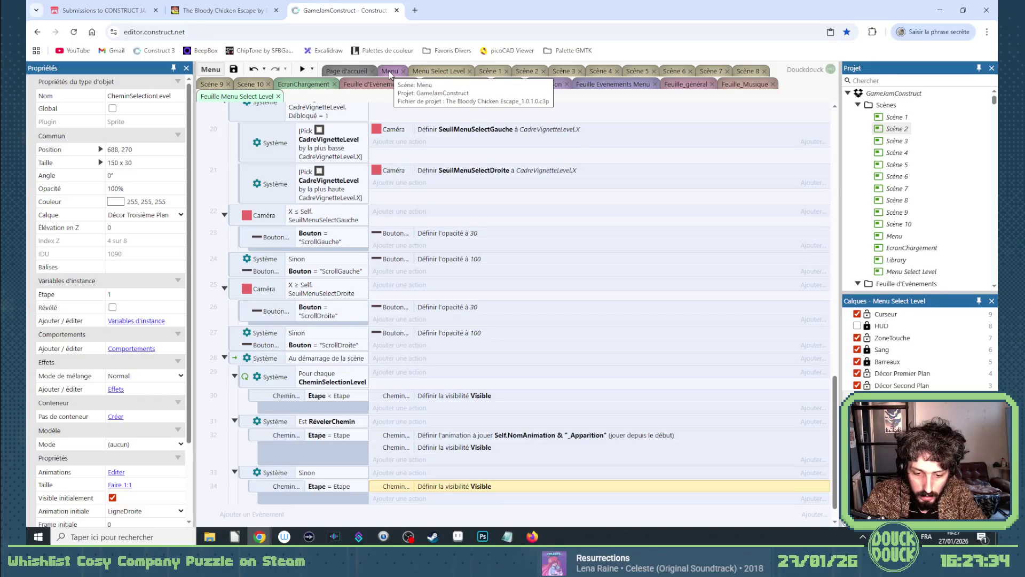
{"action": "left_click", "coordinate": [266, 516]}
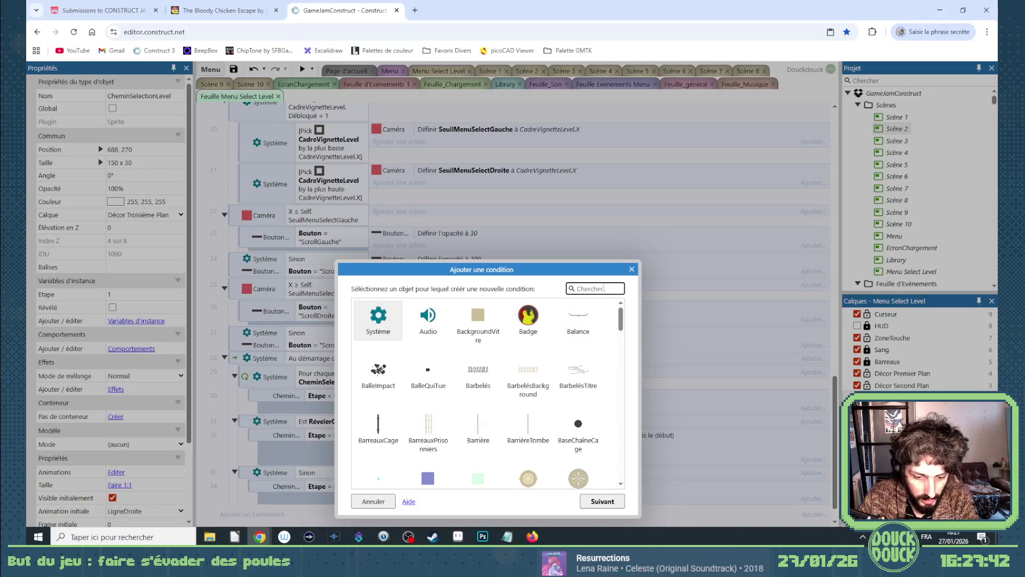
Create a new Keyboard event triggered when the H key is pressed.
{"action": "type", "text": "clav"}
{"action": "double_click", "coordinate": [390, 327]}
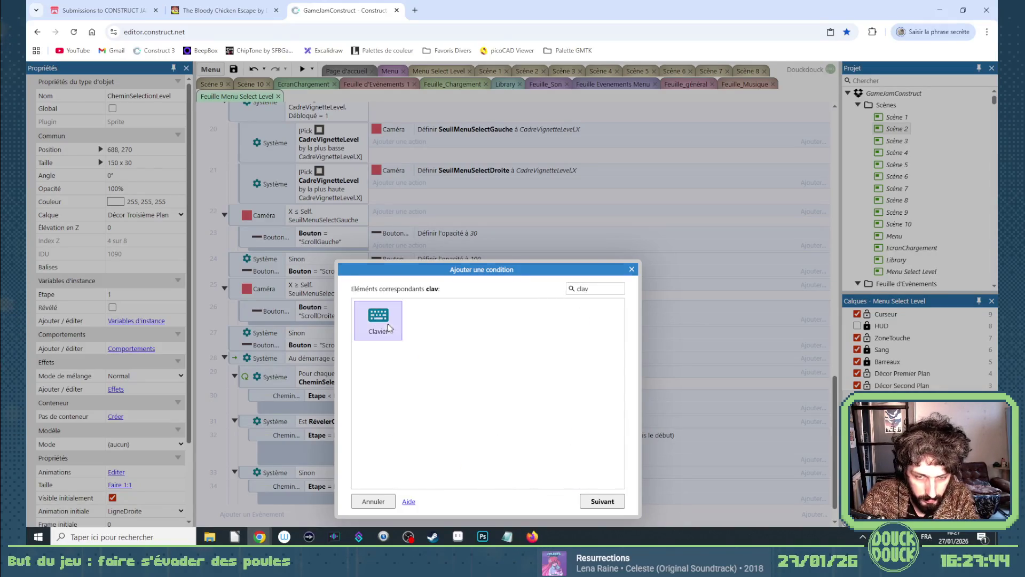
{"action": "double_click", "coordinate": [502, 370]}
{"action": "left_click", "coordinate": [442, 318]}
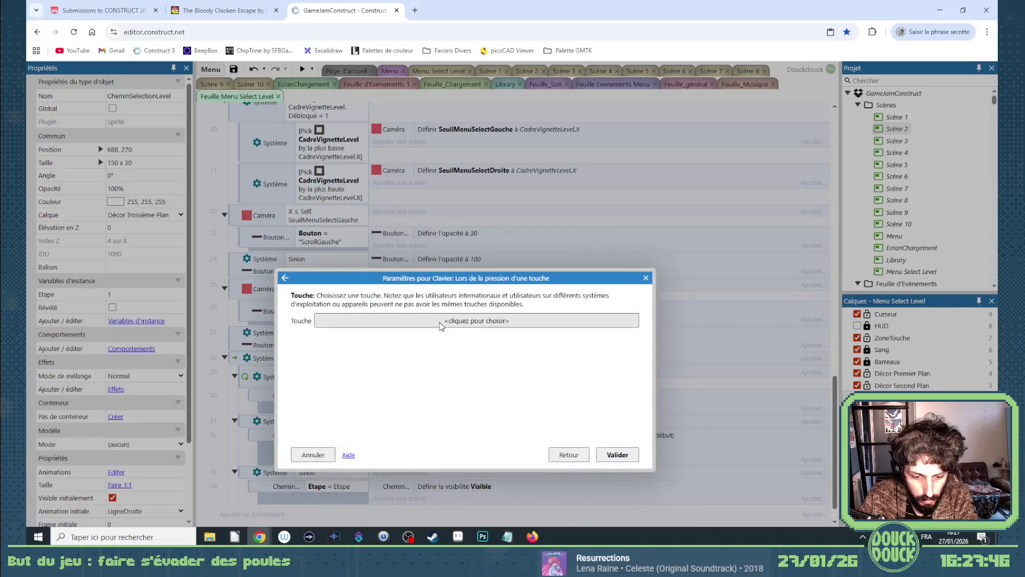
{"action": "key", "text": "h"}
{"action": "left_click", "coordinate": [522, 341]}
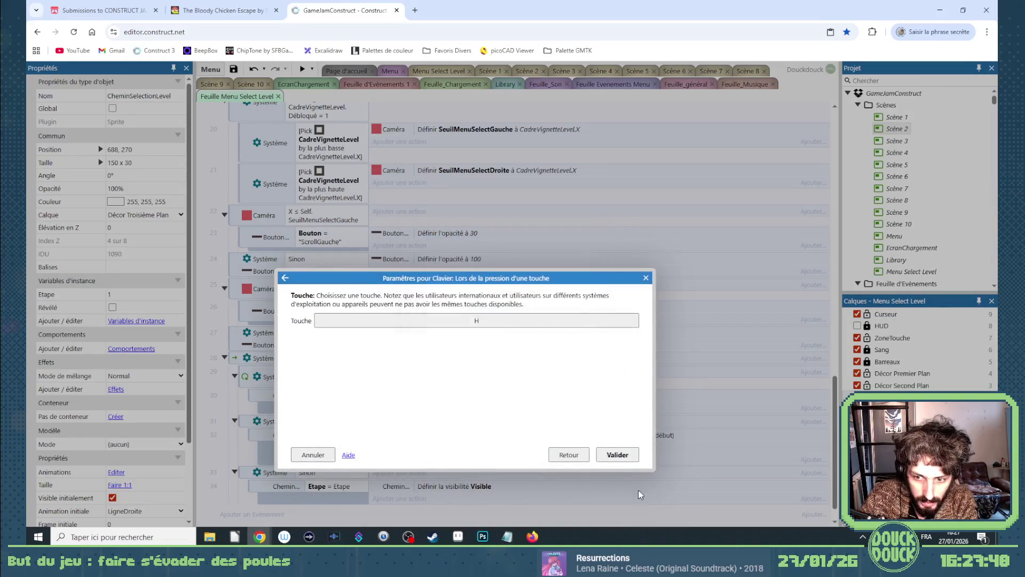
{"action": "left_click", "coordinate": [621, 456]}
Add a System action to the H-key event that adds 1 to Etape.
{"action": "left_click", "coordinate": [387, 470]}
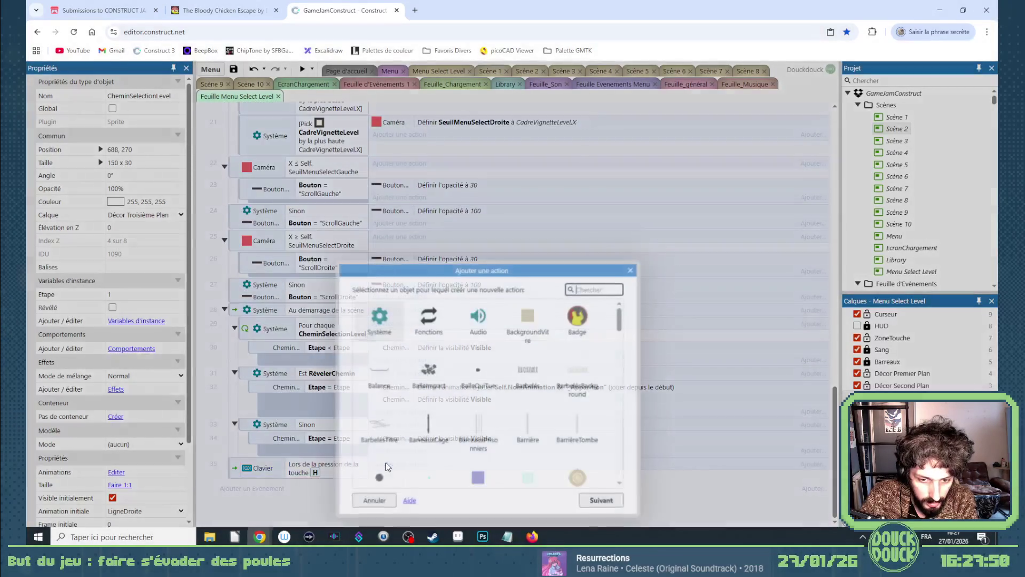
{"action": "double_click", "coordinate": [395, 331]}
{"action": "scroll", "coordinate": [490, 387], "scroll_direction": "down", "scroll_amount": 10}
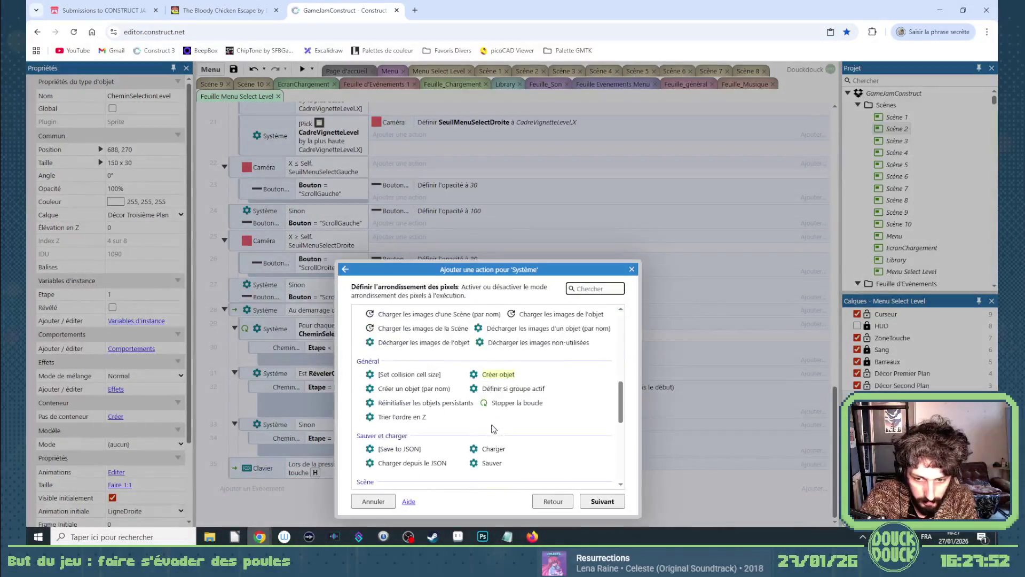
{"action": "double_click", "coordinate": [405, 434]}
{"action": "left_click", "coordinate": [352, 322]}
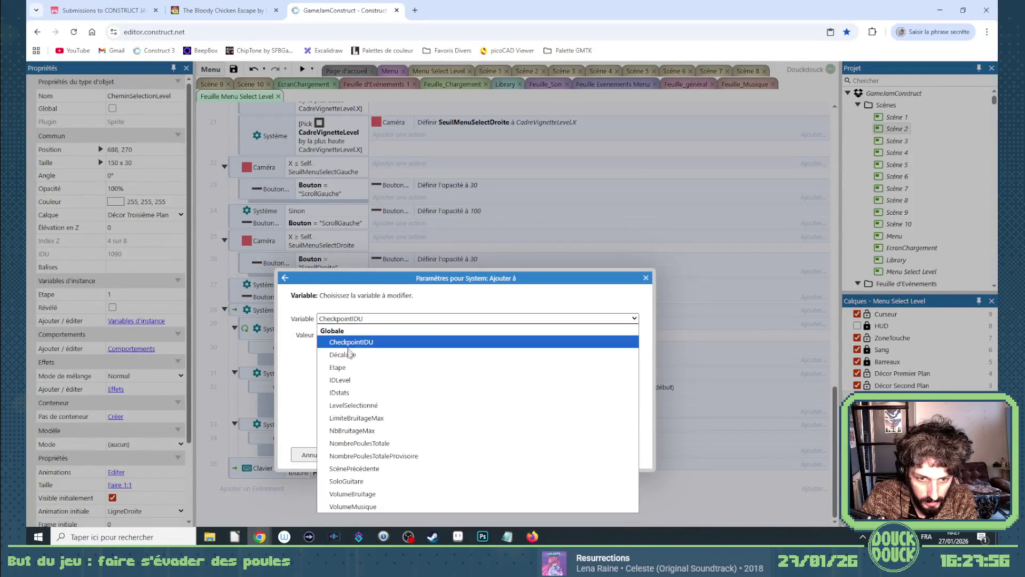
{"action": "left_click", "coordinate": [348, 368]}
{"action": "left_click", "coordinate": [616, 455]}
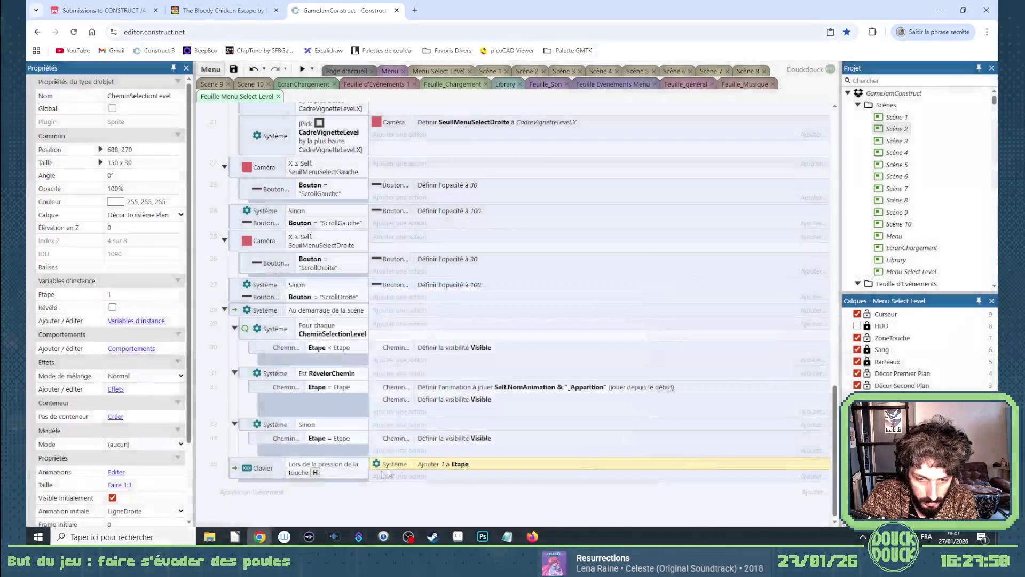
Add a System action setting the RévélerChemin boolean to Vrai, then duplicate it.
{"action": "double_click", "coordinate": [411, 477]}
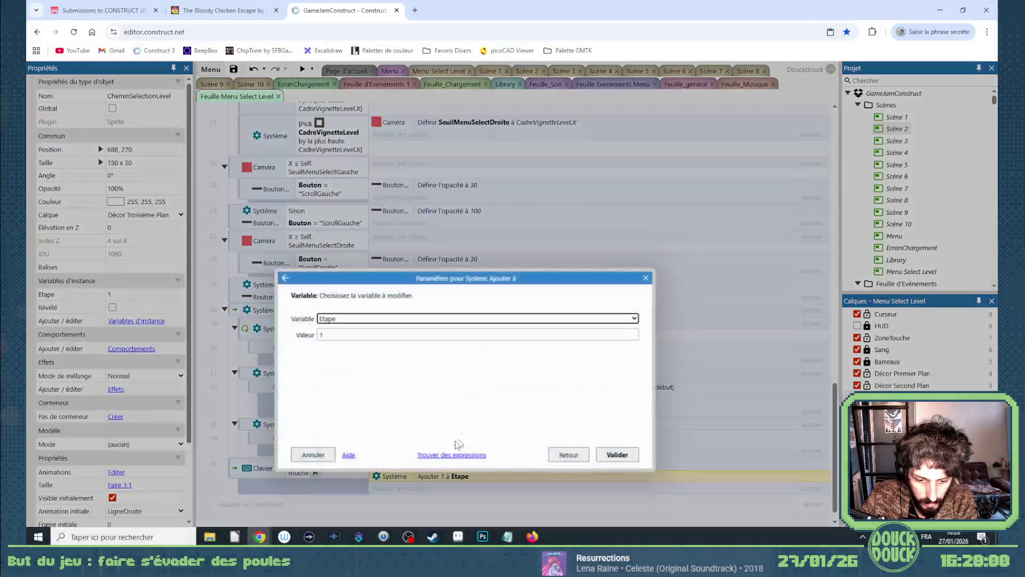
{"action": "left_click", "coordinate": [589, 462]}
{"action": "scroll", "coordinate": [443, 459], "scroll_direction": "down", "scroll_amount": 1}
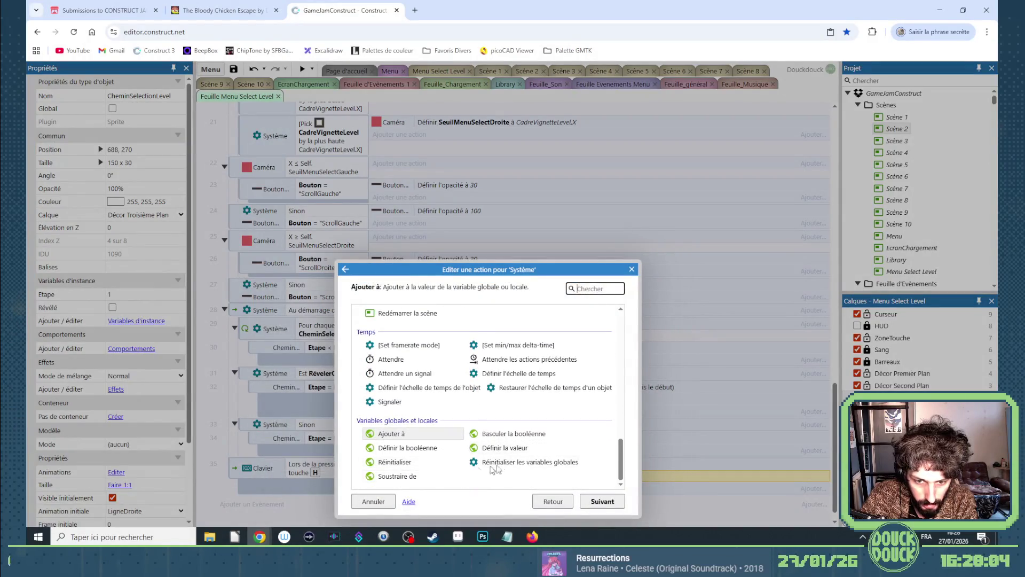
{"action": "double_click", "coordinate": [504, 447]}
{"action": "left_click", "coordinate": [374, 320]}
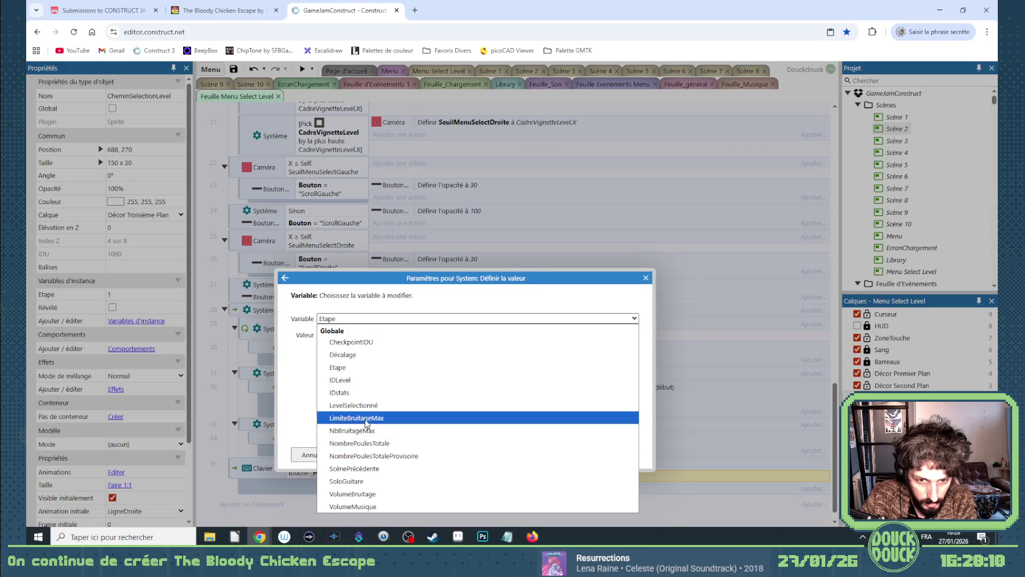
{"action": "key", "text": "Escape"}
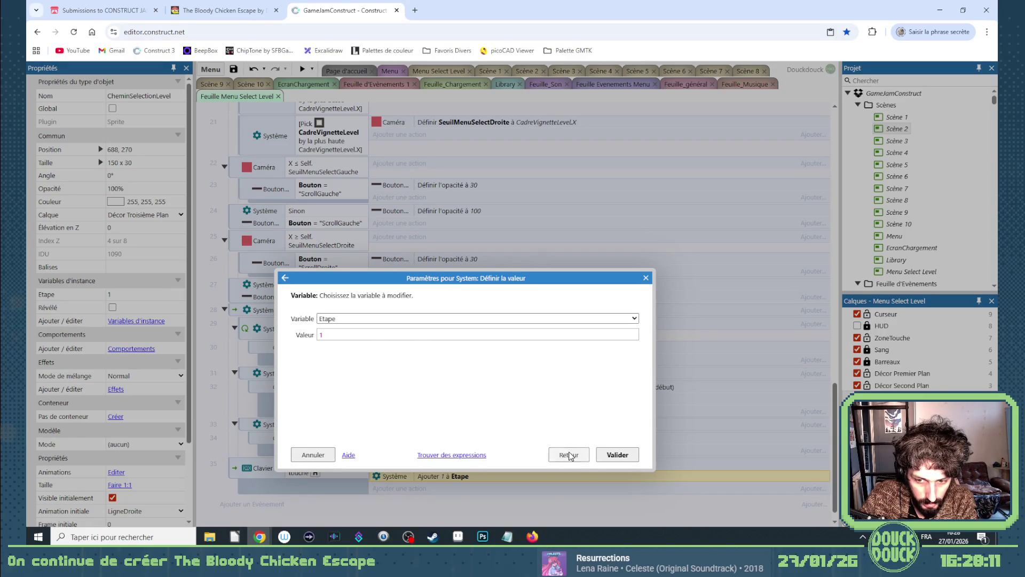
{"action": "left_click", "coordinate": [569, 454]}
{"action": "double_click", "coordinate": [430, 484]}
{"action": "left_click", "coordinate": [375, 319]}
{"action": "left_click", "coordinate": [351, 431]}
{"action": "left_click", "coordinate": [617, 454]}
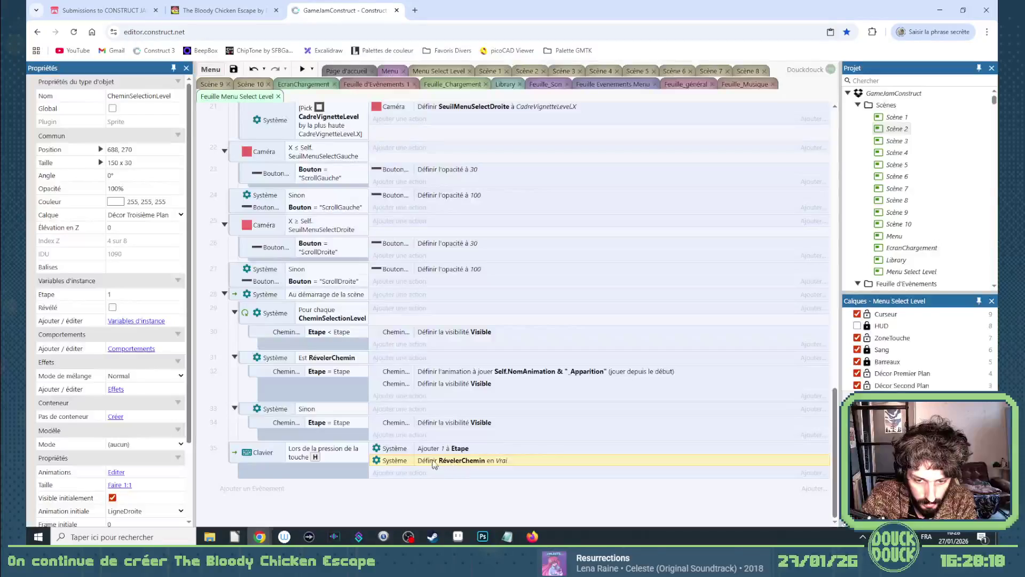
{"action": "left_click_drag", "start_coordinate": [435, 461], "coordinate": [435, 477]}
{"action": "double_click", "coordinate": [434, 474]}
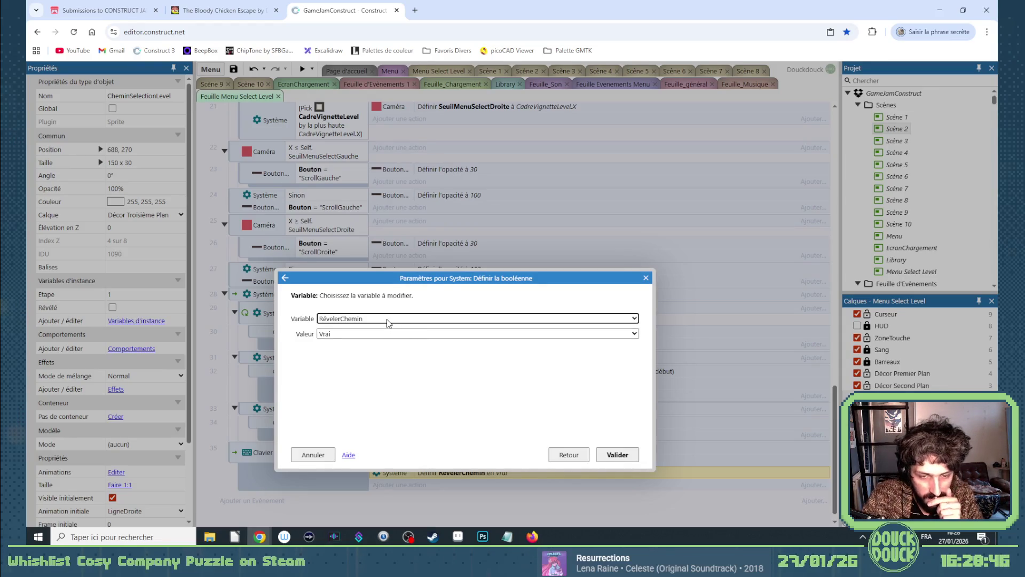
Replace the duplicated action with System 'Redémarrer la scène' at the end of the H-key event.
{"action": "left_click", "coordinate": [615, 453]}
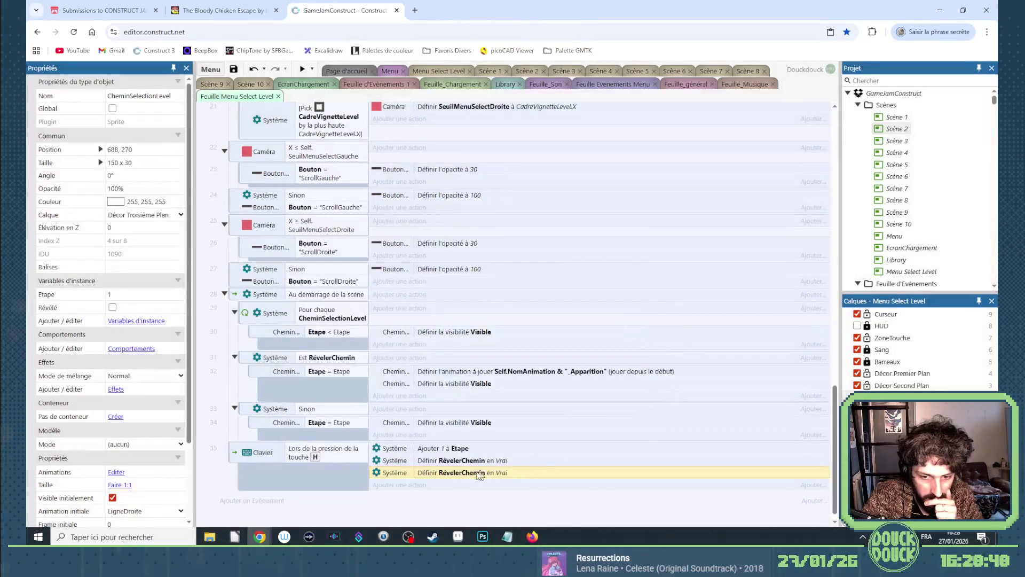
{"action": "double_click", "coordinate": [472, 473]}
{"action": "left_click", "coordinate": [552, 456]}
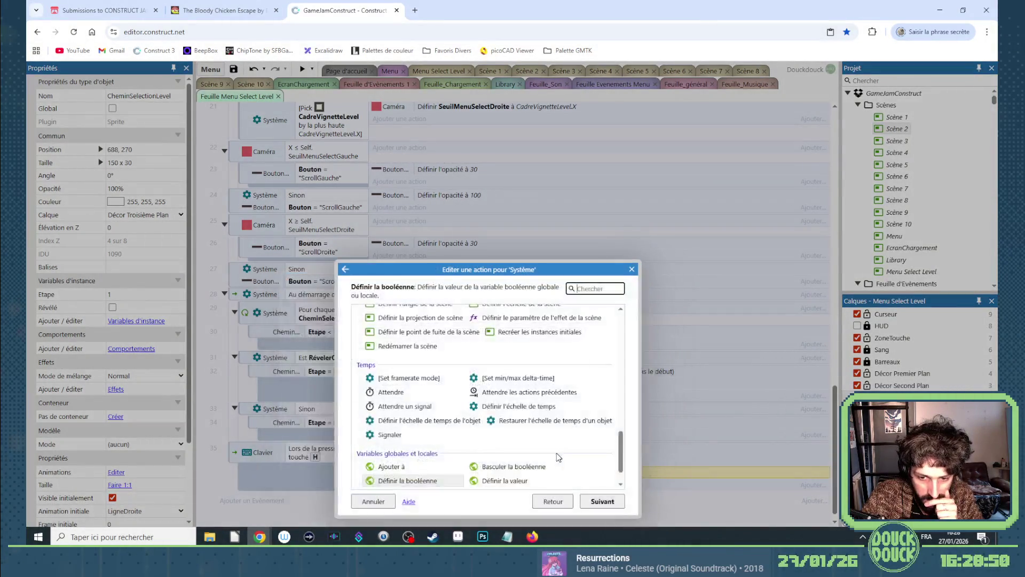
{"action": "scroll", "coordinate": [523, 445], "scroll_direction": "down", "scroll_amount": 1}
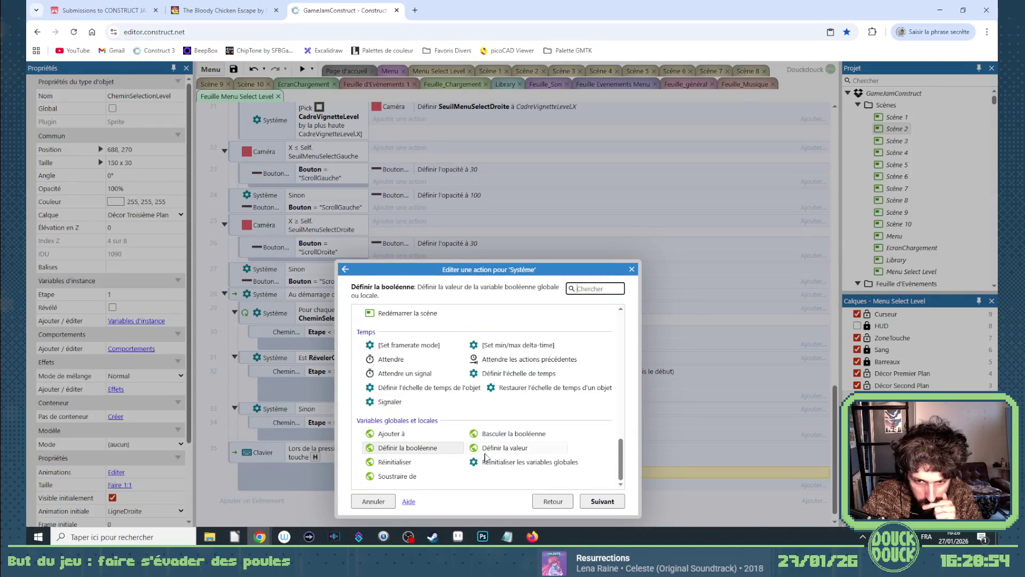
{"action": "mouse_move", "coordinate": [457, 272]}
{"action": "left_mouse_down"}
{"action": "mouse_move", "coordinate": [607, 229]}
{"action": "mouse_move", "coordinate": [466, 181]}
{"action": "mouse_move", "coordinate": [464, 193]}
{"action": "left_mouse_up"}
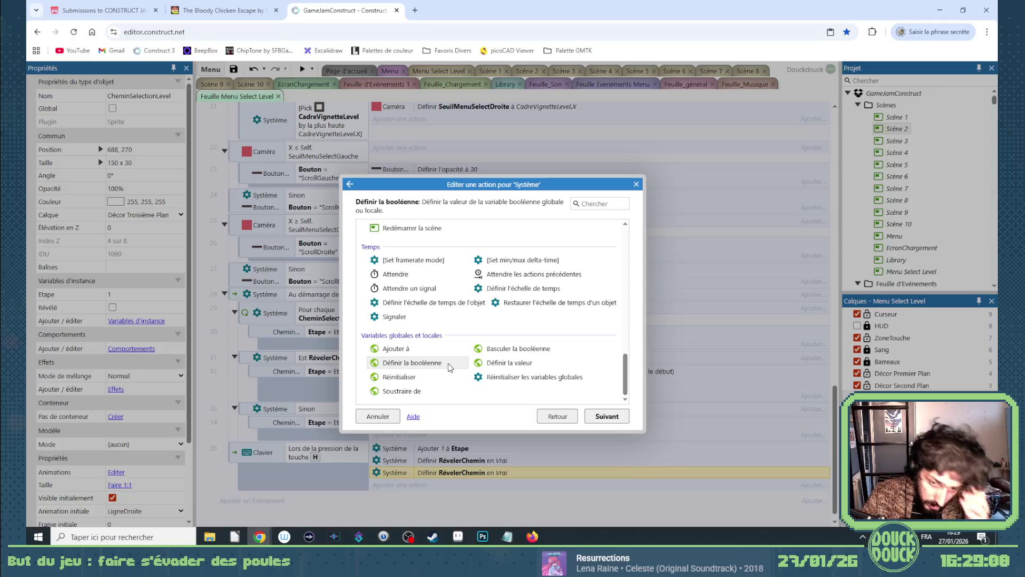
{"action": "scroll", "coordinate": [476, 330], "scroll_direction": "up", "scroll_amount": 3}
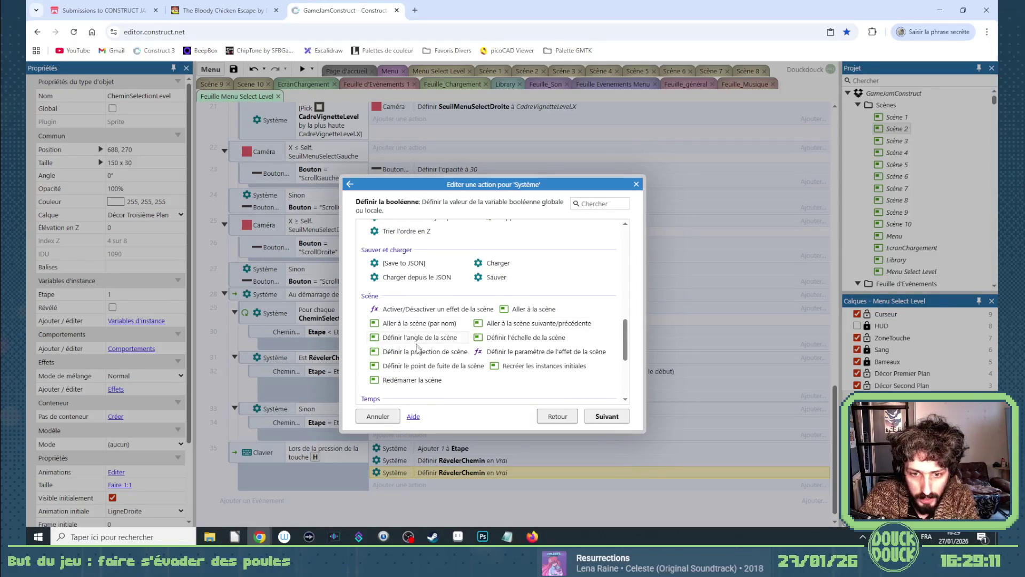
{"action": "double_click", "coordinate": [397, 380]}
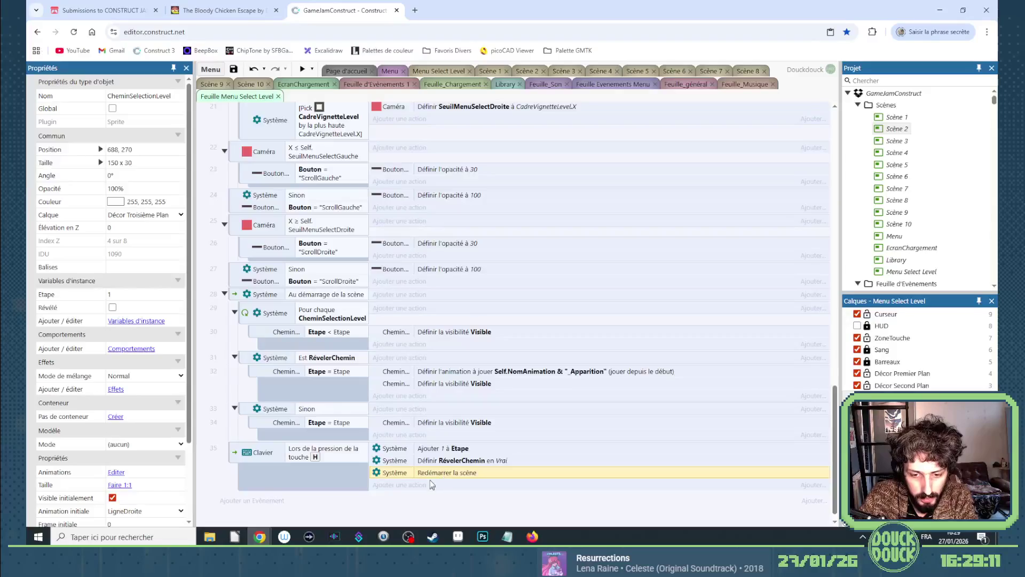
{"action": "left_click", "coordinate": [435, 464]}
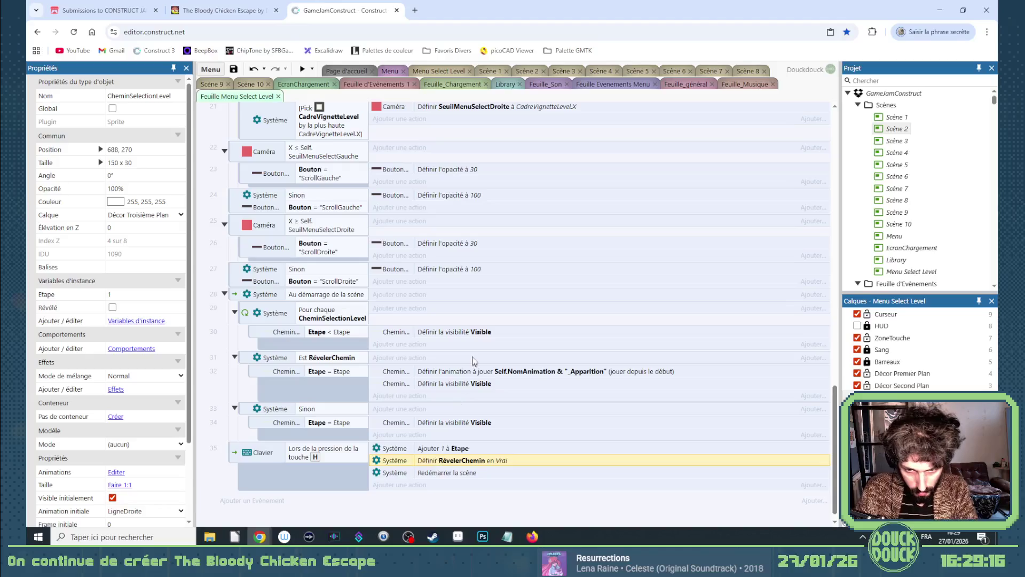
Copy the RévélerChemin action into the reveal sub-event set to Faux, then preview Menu Select Level.
{"action": "left_click_drag", "start_coordinate": [441, 459], "coordinate": [446, 401]}
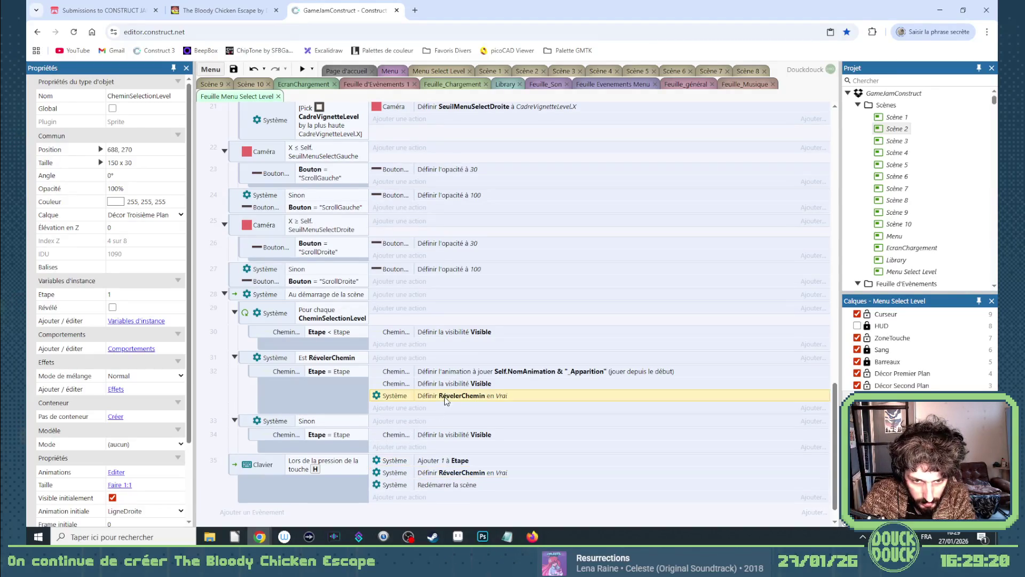
{"action": "double_click", "coordinate": [446, 400]}
{"action": "left_click", "coordinate": [378, 334]}
{"action": "left_click", "coordinate": [378, 358]}
{"action": "left_click", "coordinate": [615, 454]}
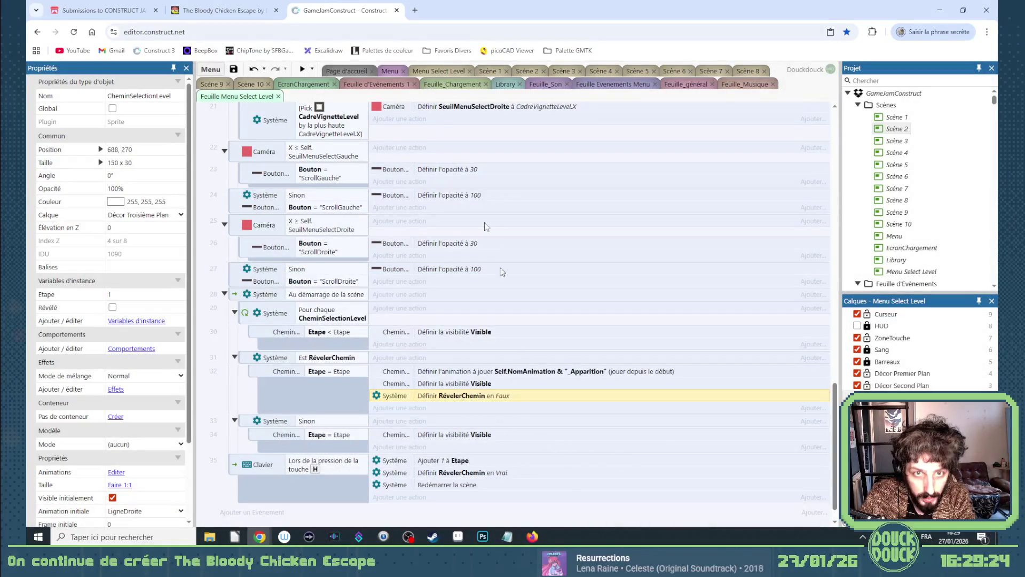
{"action": "left_click", "coordinate": [433, 72]}
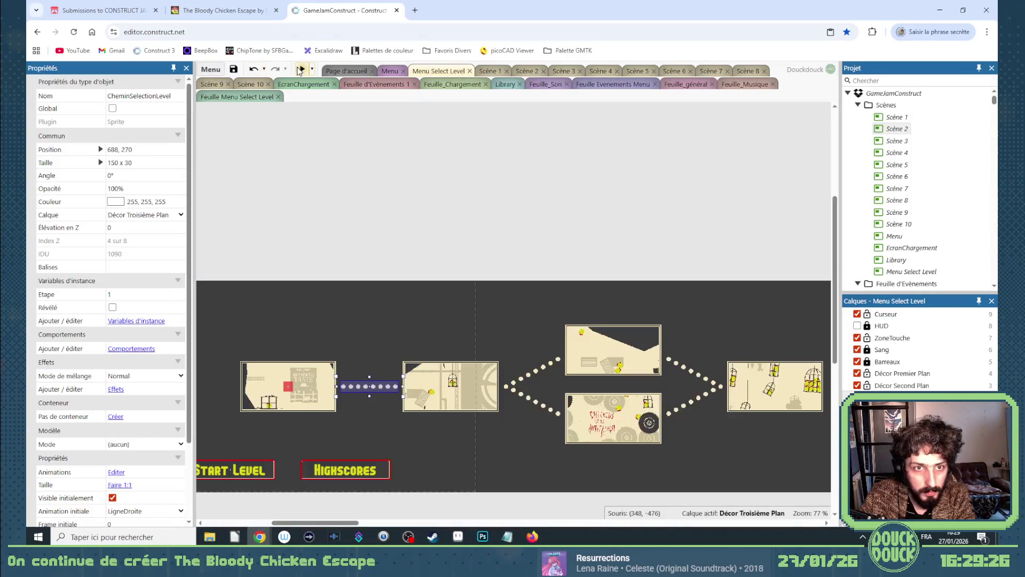
{"action": "left_click", "coordinate": [301, 70]}
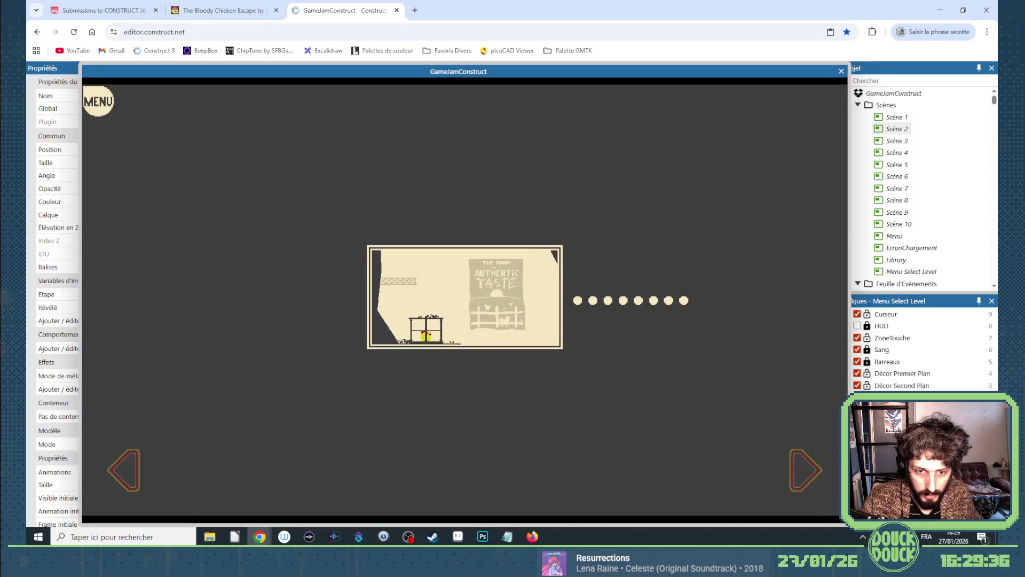
View the level-select preview full screen, then exit full screen and close the preview.
{"action": "left_click", "coordinate": [344, 333]}
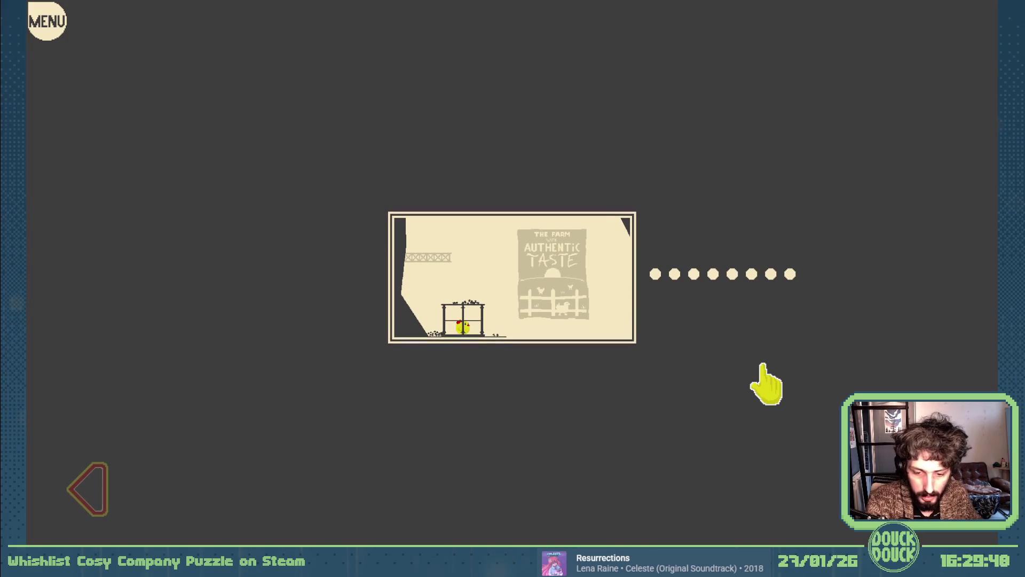
{"action": "key", "text": "Escape"}
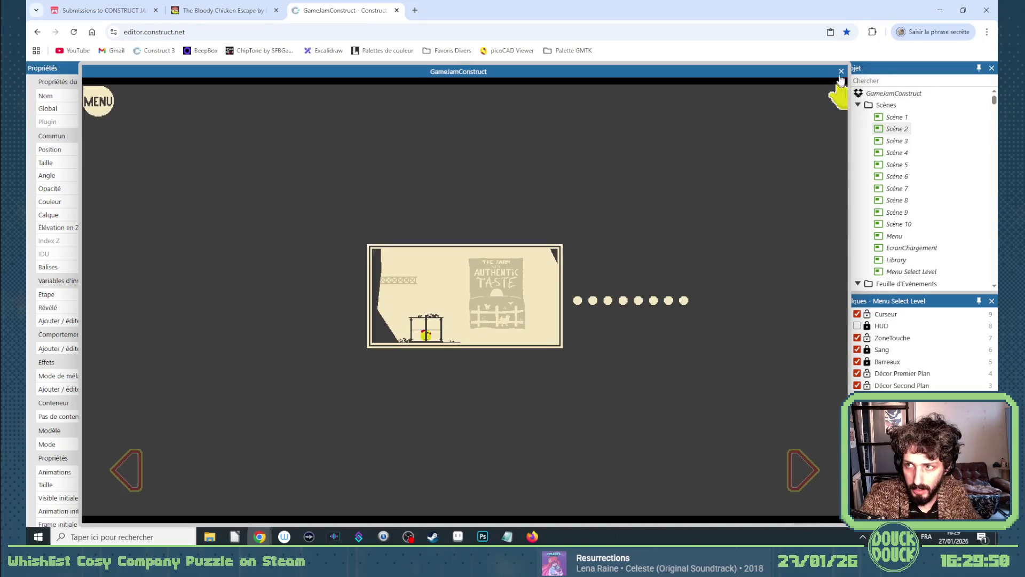
{"action": "left_click", "coordinate": [841, 72]}
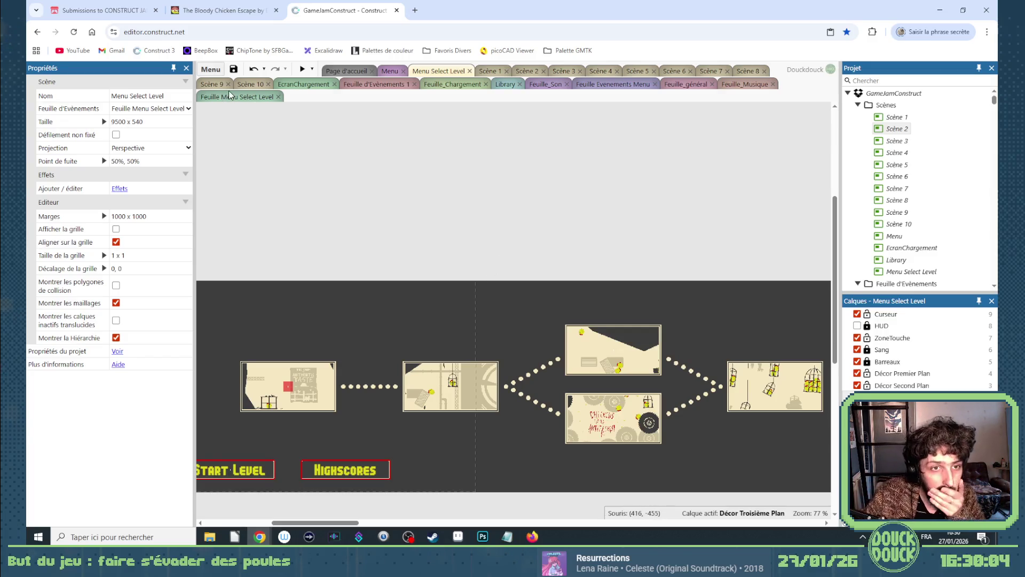
In the Menu Select Level event sheet, duplicate event 30 and change its comparison to Etape > Etape.
{"action": "left_click", "coordinate": [389, 387]}
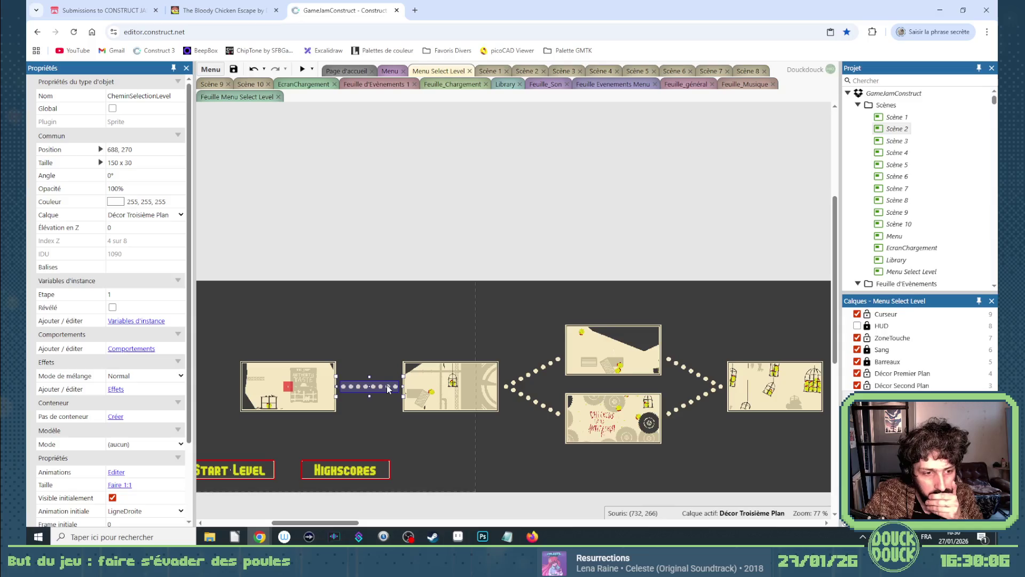
{"action": "left_click", "coordinate": [390, 71]}
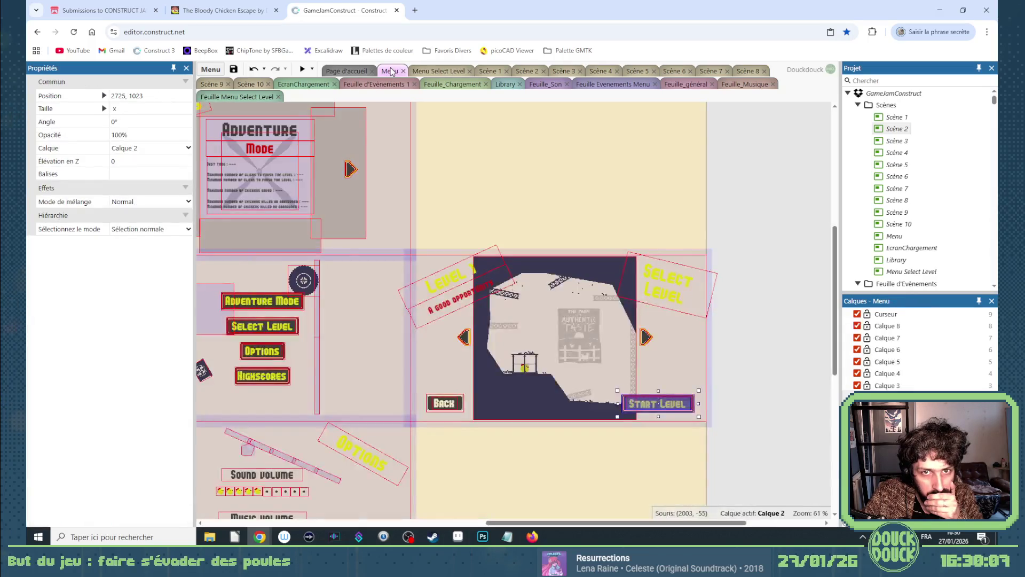
{"action": "left_click", "coordinate": [251, 98]}
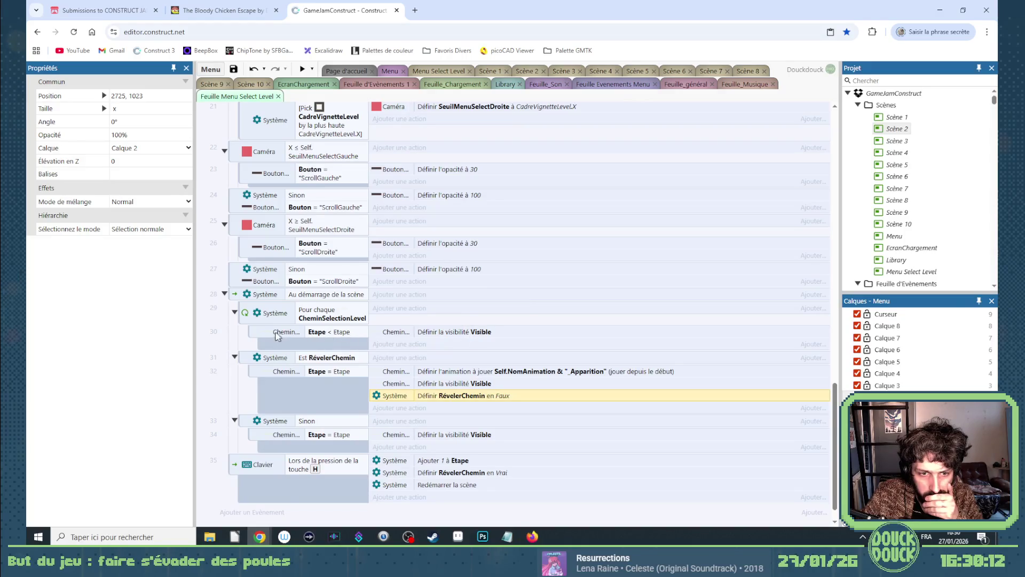
{"action": "left_click", "coordinate": [252, 332]}
{"action": "mouse_move", "coordinate": [254, 335]}
{"action": "left_mouse_down"}
{"action": "mouse_move", "coordinate": [269, 351]}
{"action": "mouse_move", "coordinate": [342, 351]}
{"action": "left_mouse_up"}
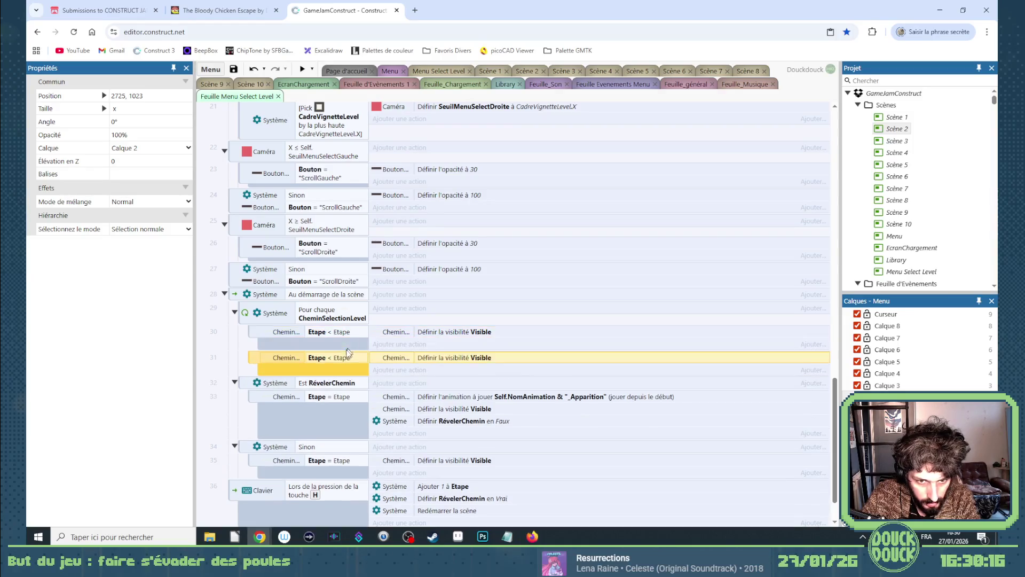
{"action": "double_click", "coordinate": [342, 357]}
{"action": "left_click", "coordinate": [383, 334]}
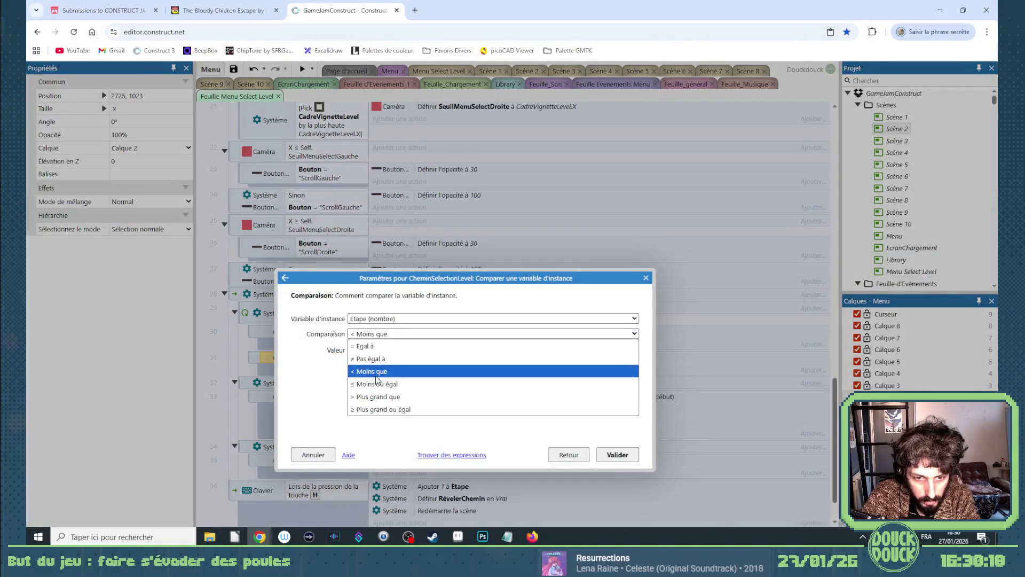
{"action": "left_click", "coordinate": [382, 396]}
{"action": "left_click", "coordinate": [608, 454]}
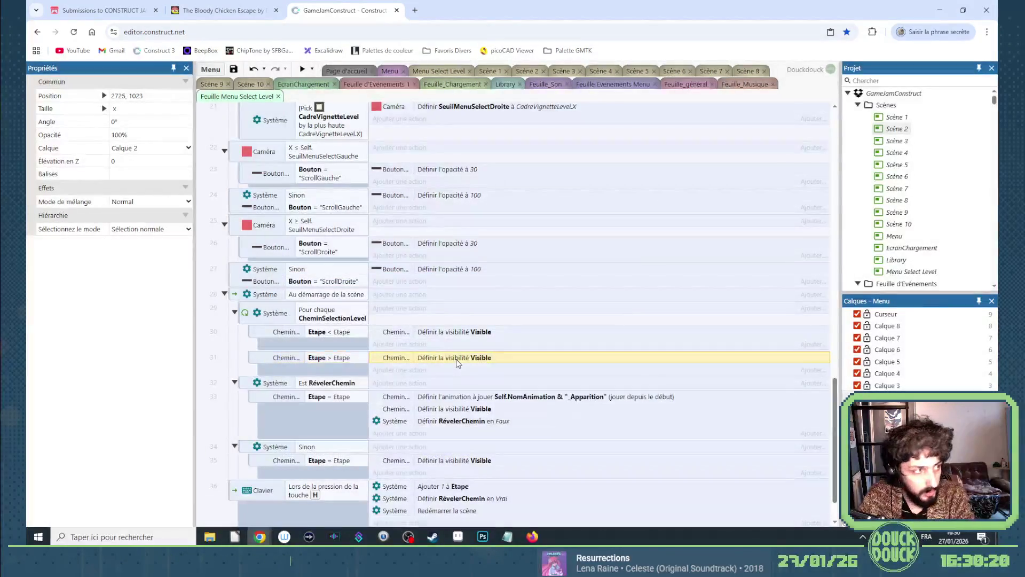
Set the copied event's visibility action to Invisible.
{"action": "double_click", "coordinate": [456, 359]}
{"action": "left_click", "coordinate": [442, 319]}
{"action": "left_click", "coordinate": [400, 328]}
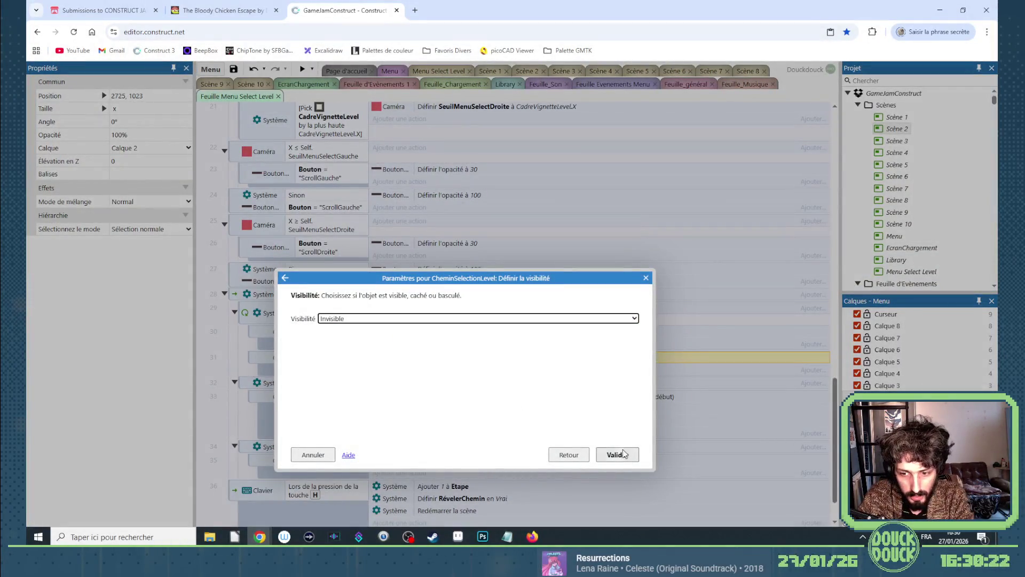
{"action": "left_click", "coordinate": [617, 455]}
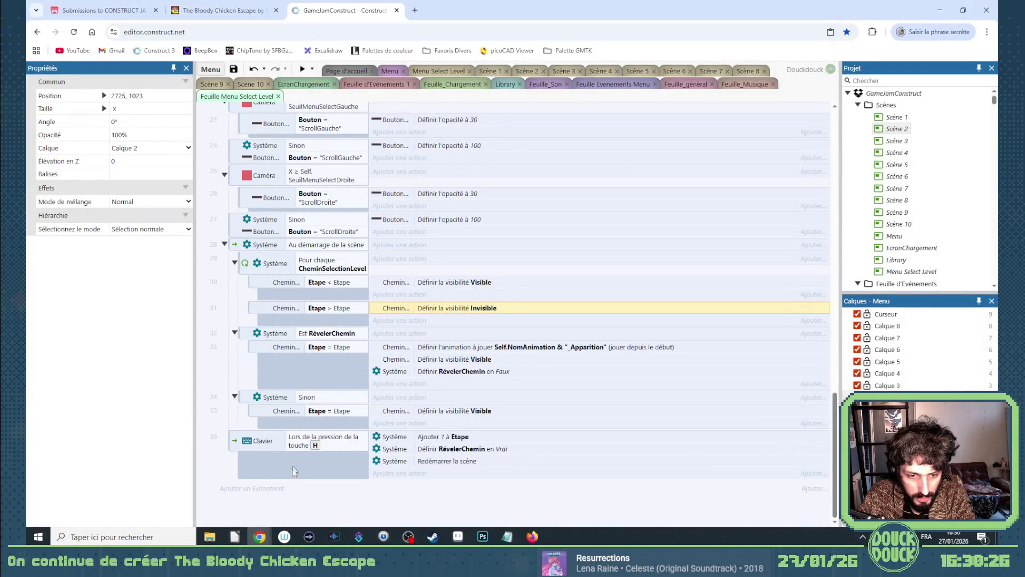
Start a new event at the end of the sheet with a CheminSelectionLevel condition.
{"action": "left_click", "coordinate": [277, 489]}
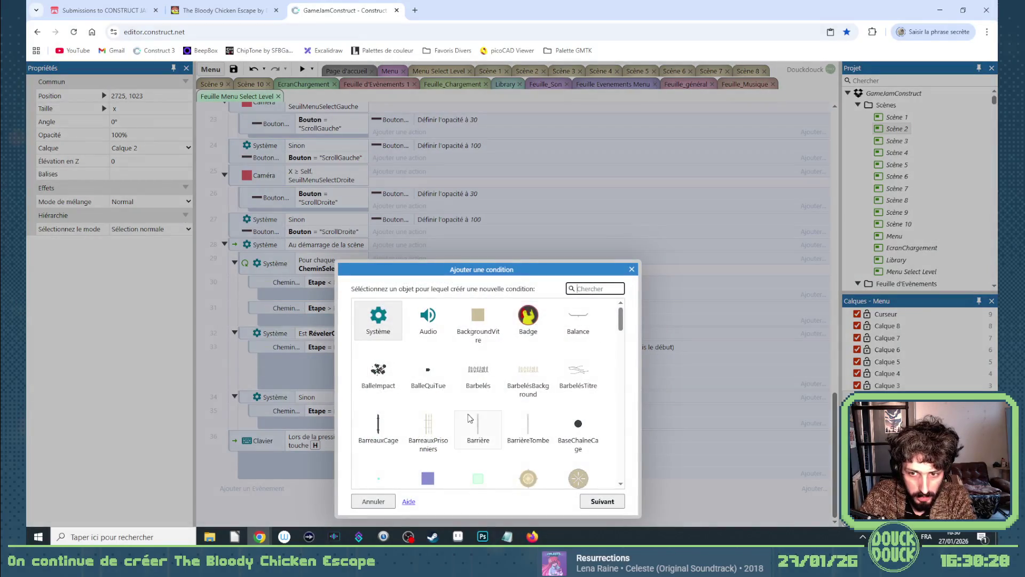
{"action": "scroll", "coordinate": [542, 377], "scroll_direction": "down", "scroll_amount": 2}
{"action": "scroll", "coordinate": [511, 387], "scroll_direction": "down", "scroll_amount": 4}
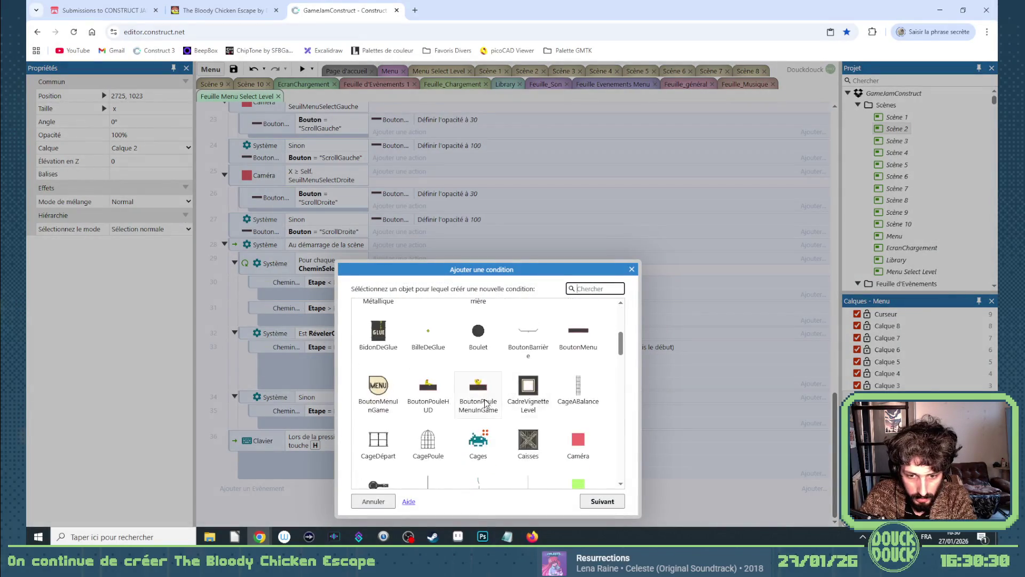
{"action": "double_click", "coordinate": [383, 447]}
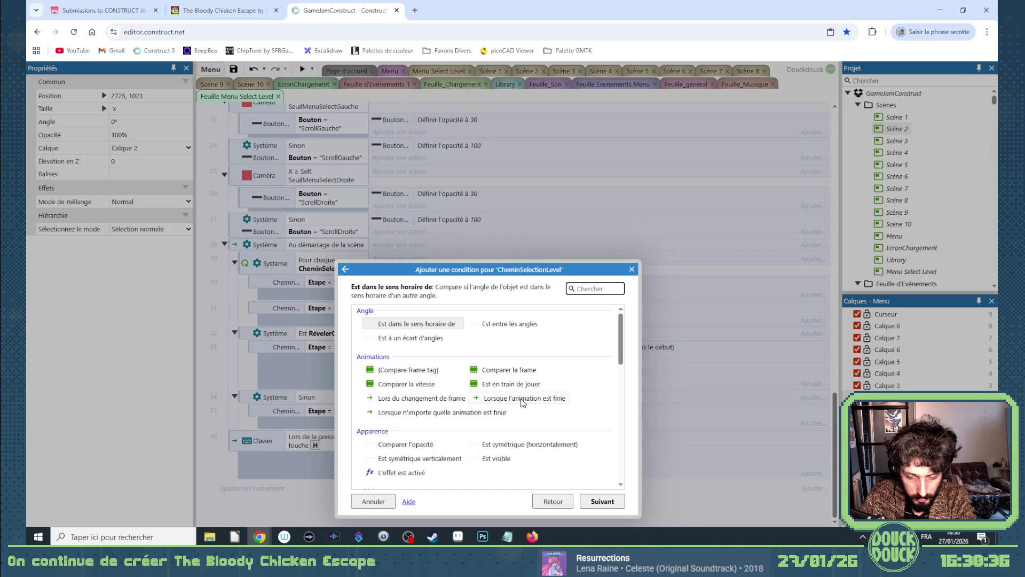
Use the trigger 'Lorsque n'importe quelle animation est finie' for the new CheminSelectionLevel event.
{"action": "scroll", "coordinate": [507, 404], "scroll_direction": "down", "scroll_amount": 5}
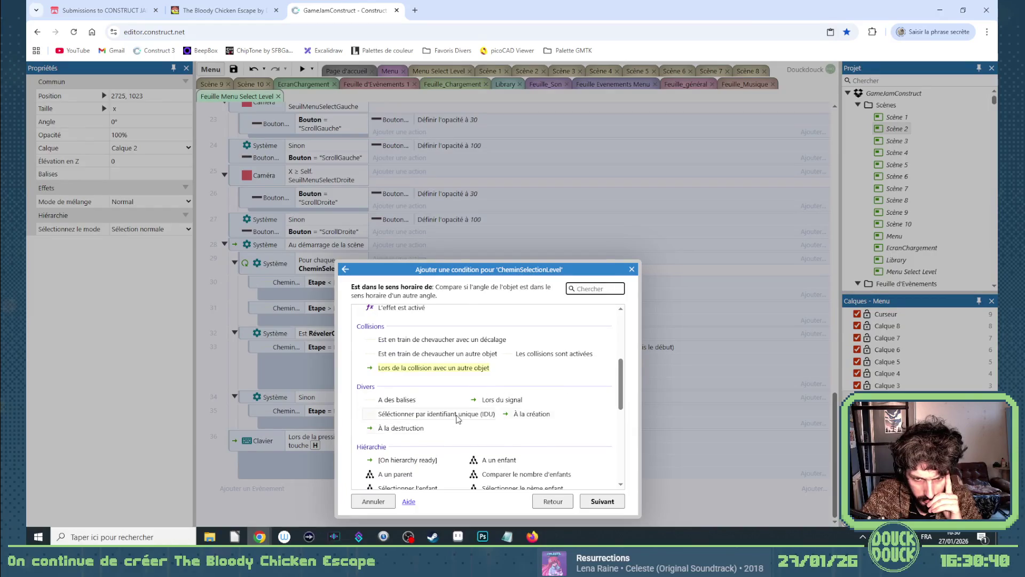
{"action": "scroll", "coordinate": [459, 419], "scroll_direction": "up", "scroll_amount": 1}
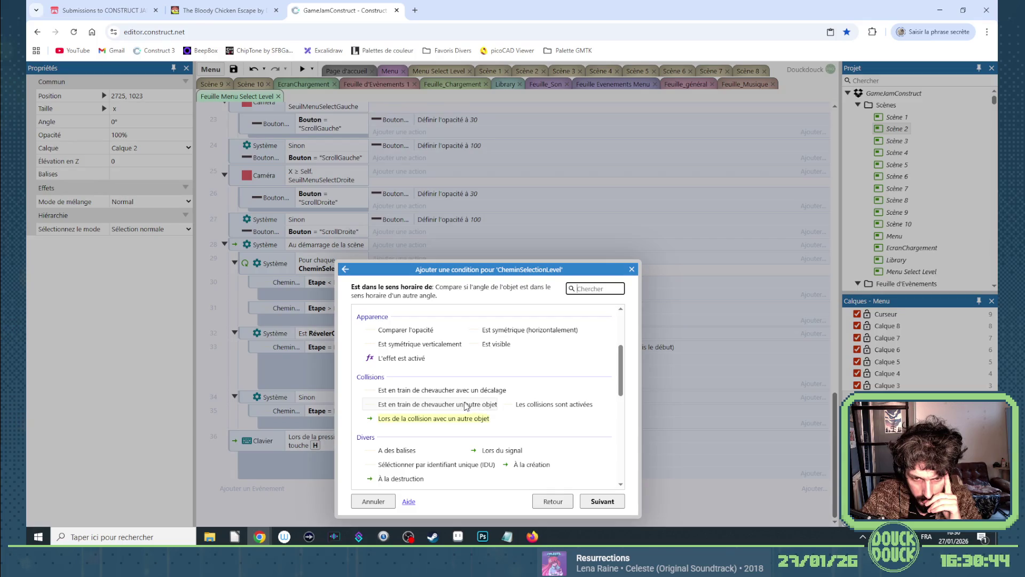
{"action": "scroll", "coordinate": [504, 417], "scroll_direction": "up", "scroll_amount": 2}
{"action": "double_click", "coordinate": [505, 395]}
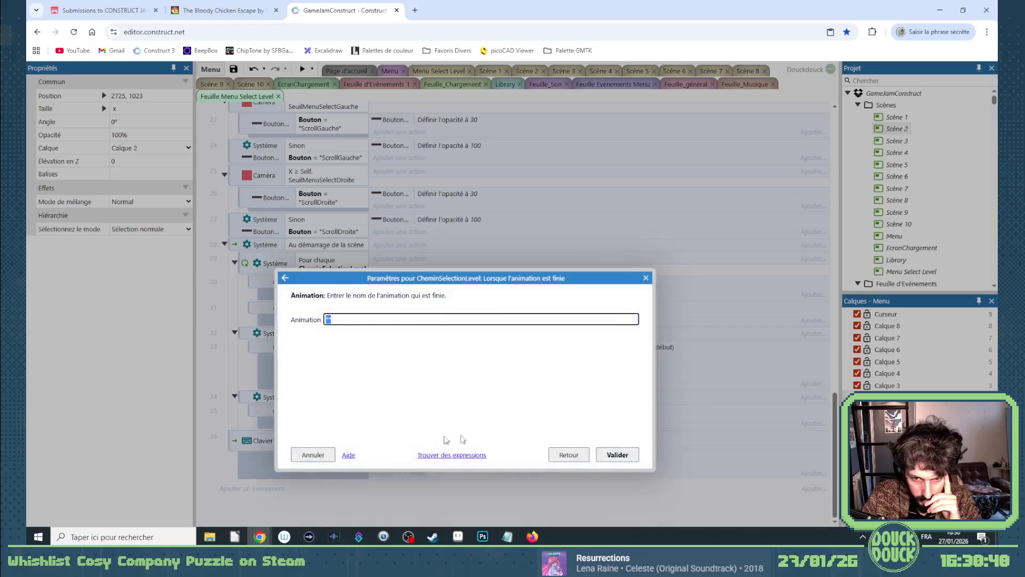
{"action": "left_click", "coordinate": [569, 455]}
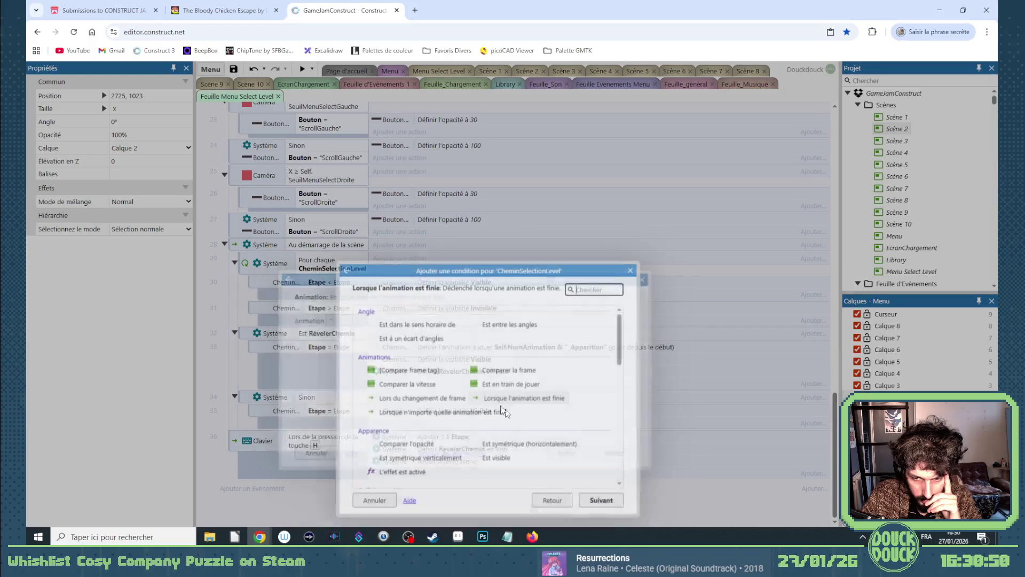
{"action": "double_click", "coordinate": [416, 412]}
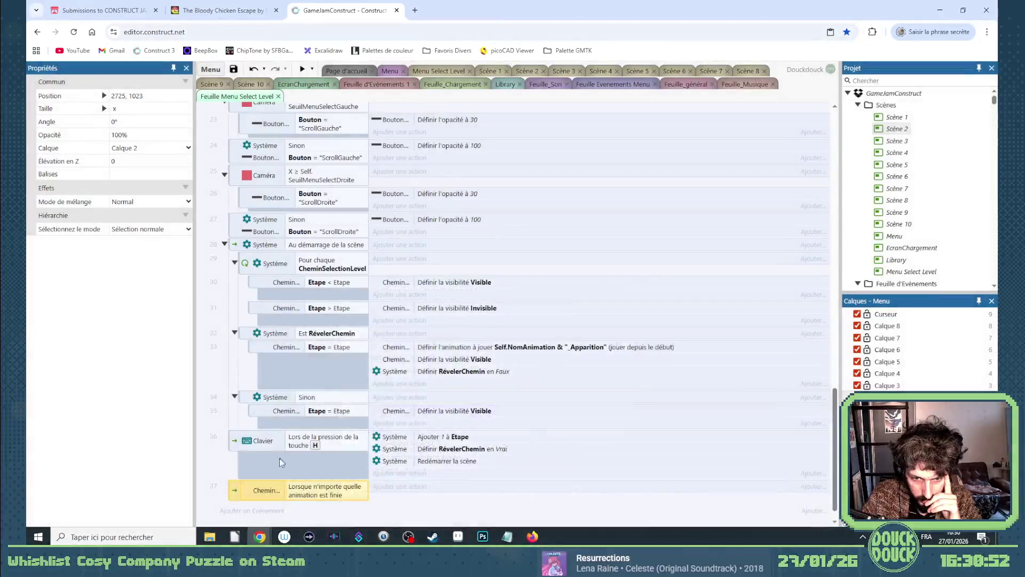
Move the new event above the H key event and copy the Etape = Etape condition into it.
{"action": "left_click_drag", "start_coordinate": [234, 491], "coordinate": [262, 426]}
{"action": "left_click", "coordinate": [294, 350]}
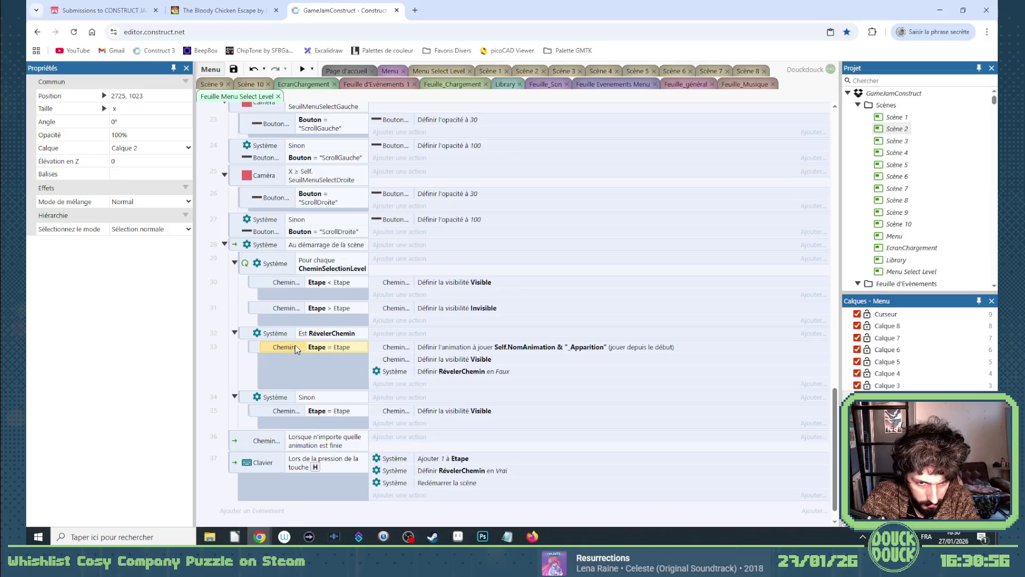
{"action": "left_click_drag", "start_coordinate": [298, 370], "coordinate": [313, 450]}
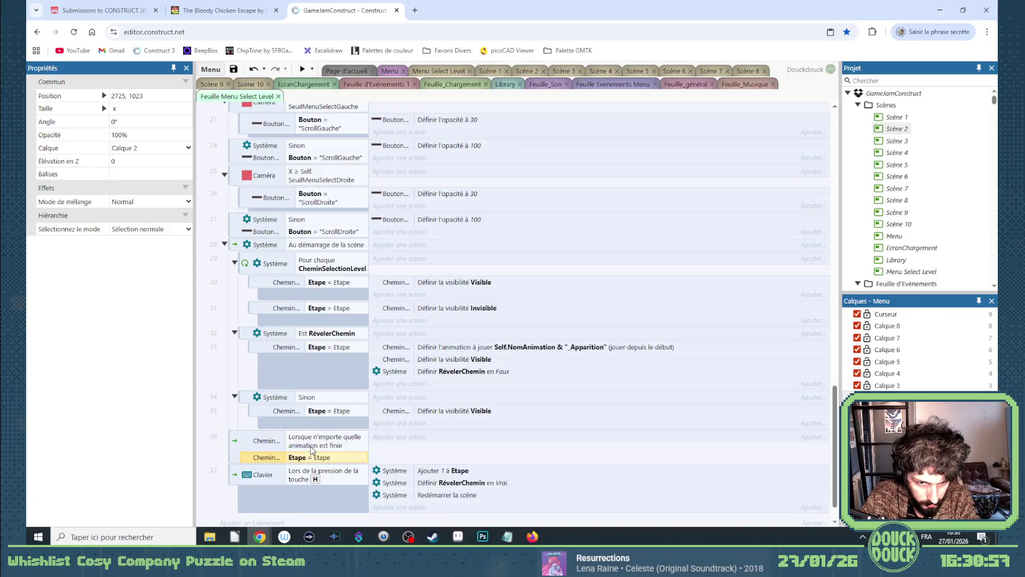
{"action": "left_click", "coordinate": [395, 441]}
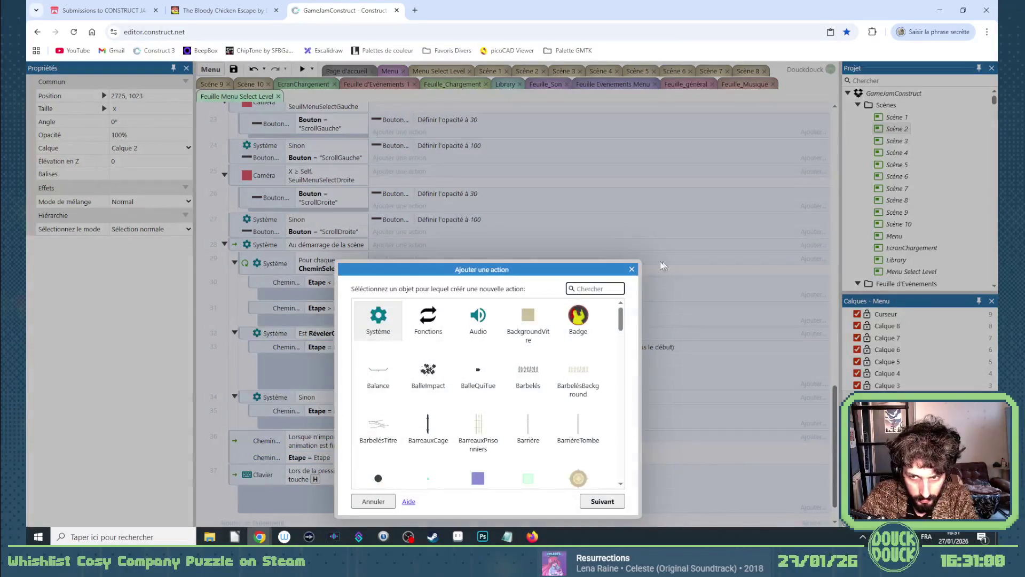
Add a sub-event under event 36 testing CadreVignetteLevel's Etape = Etape.
{"action": "key", "text": "Escape"}
{"action": "right_click", "coordinate": [232, 444]}
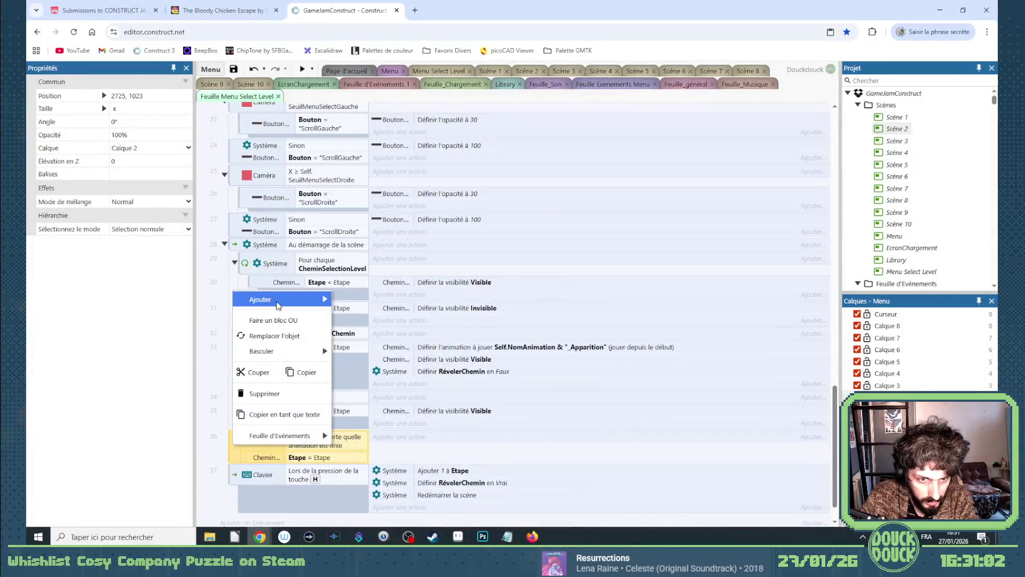
{"action": "mouse_move", "coordinate": [283, 299]}
{"action": "left_click", "coordinate": [396, 347]}
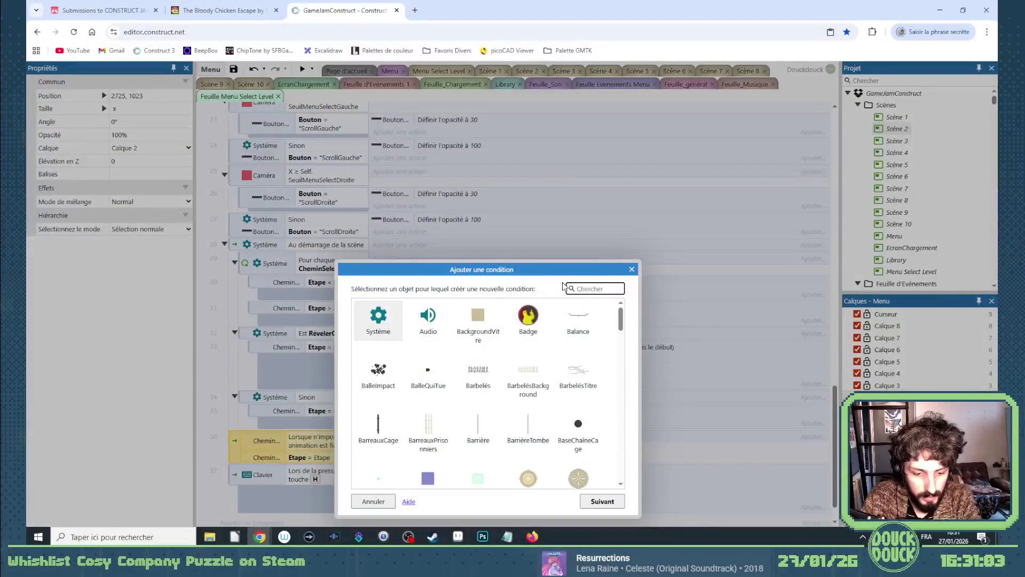
{"action": "type", "text": "cadre"}
{"action": "double_click", "coordinate": [378, 320]}
{"action": "scroll", "coordinate": [486, 406], "scroll_direction": "down", "scroll_amount": 5}
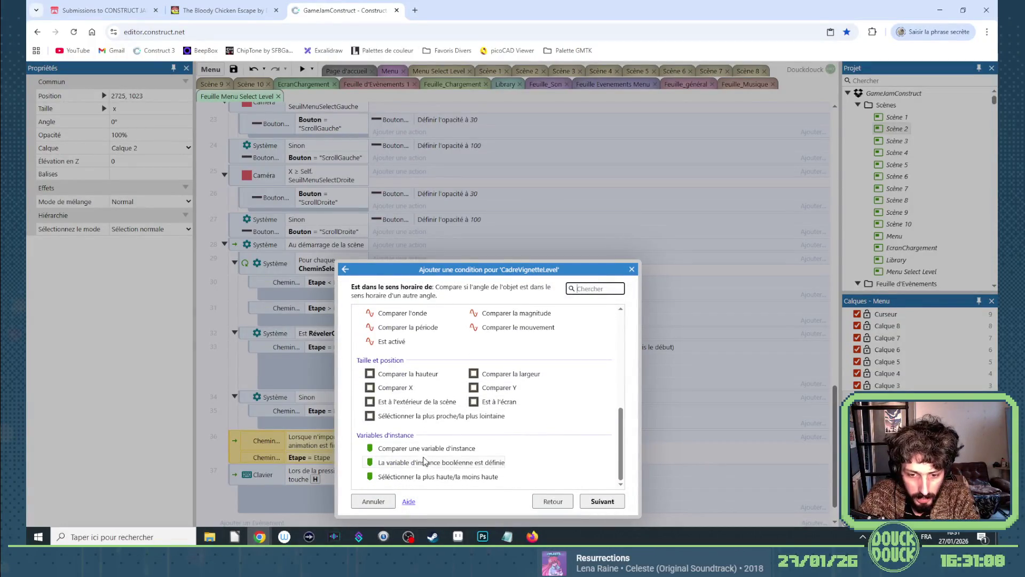
{"action": "double_click", "coordinate": [424, 449]}
{"action": "left_click", "coordinate": [369, 350]}
{"action": "type", "text": "Et"}
{"action": "key", "text": "Return"}
{"action": "key", "text": "Return"}
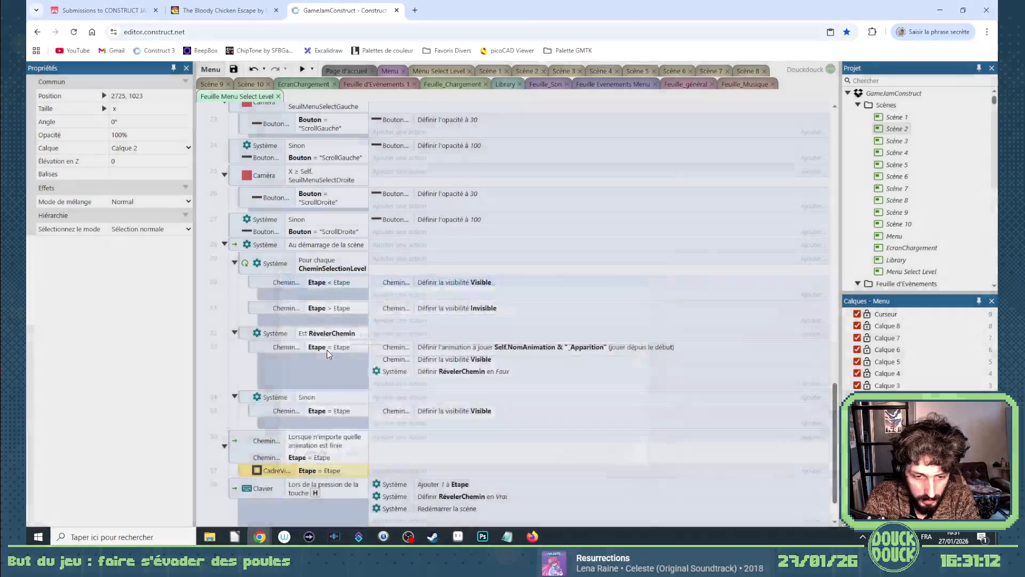
Give the sub-event a CadreVignetteLevel action setting Débloqué to true, then return to Menu Select Level.
{"action": "left_click", "coordinate": [386, 471]}
{"action": "type", "text": "cadrev"}
{"action": "key", "text": "Return"}
{"action": "scroll", "coordinate": [451, 426], "scroll_direction": "down", "scroll_amount": 4}
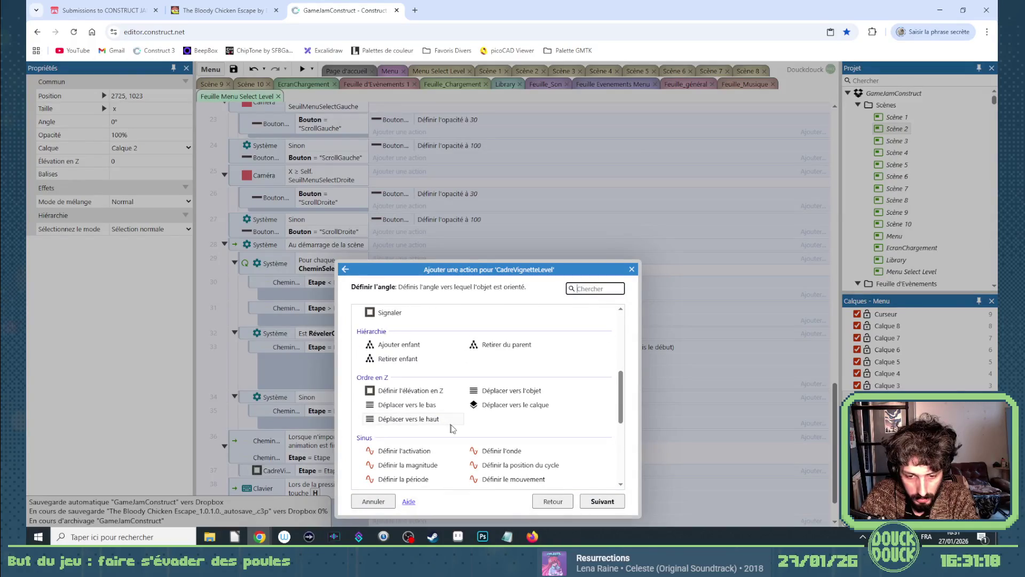
{"action": "scroll", "coordinate": [454, 430], "scroll_direction": "down", "scroll_amount": 3}
{"action": "double_click", "coordinate": [422, 431]}
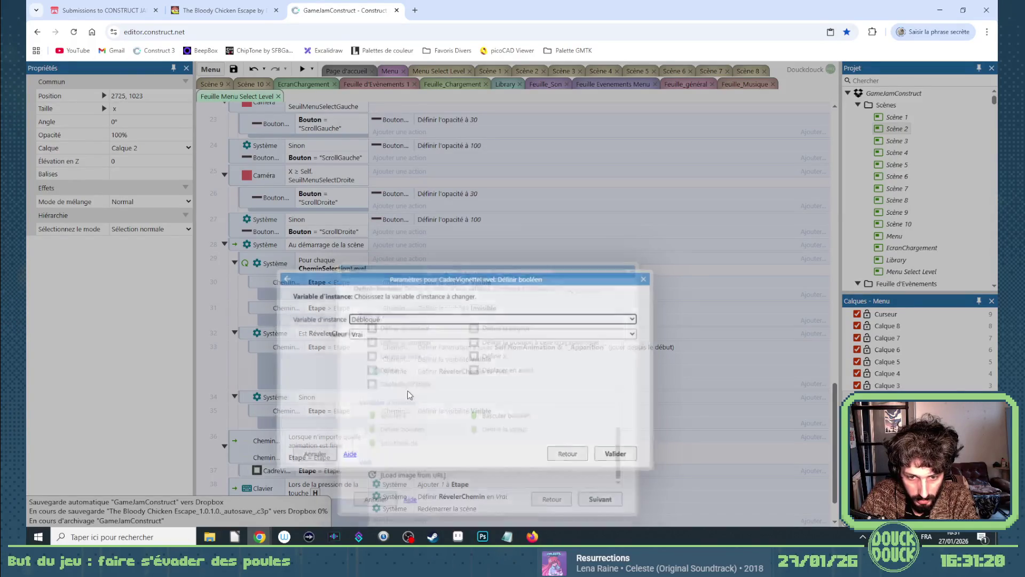
{"action": "left_click", "coordinate": [614, 453]}
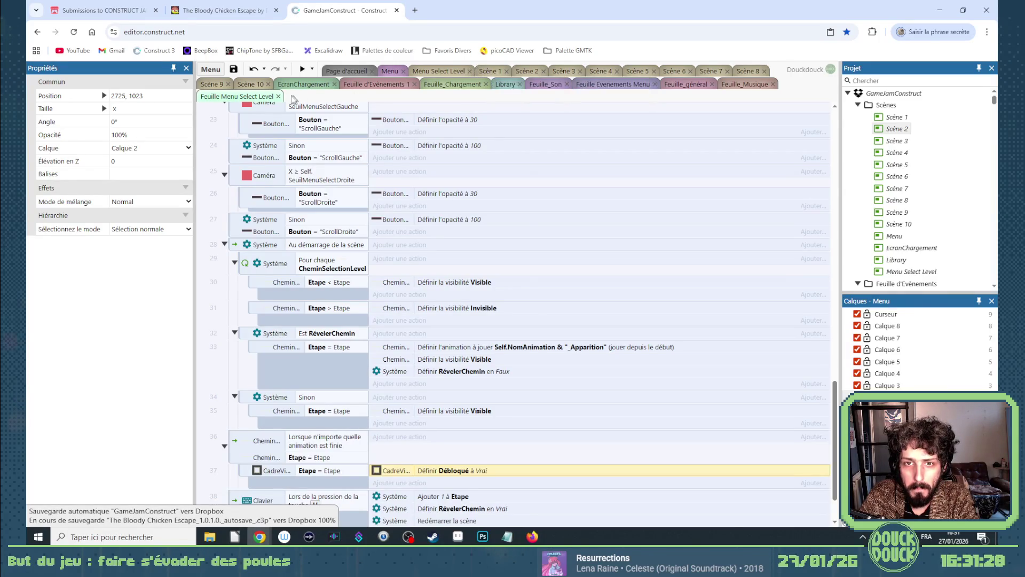
{"action": "left_click", "coordinate": [425, 70]}
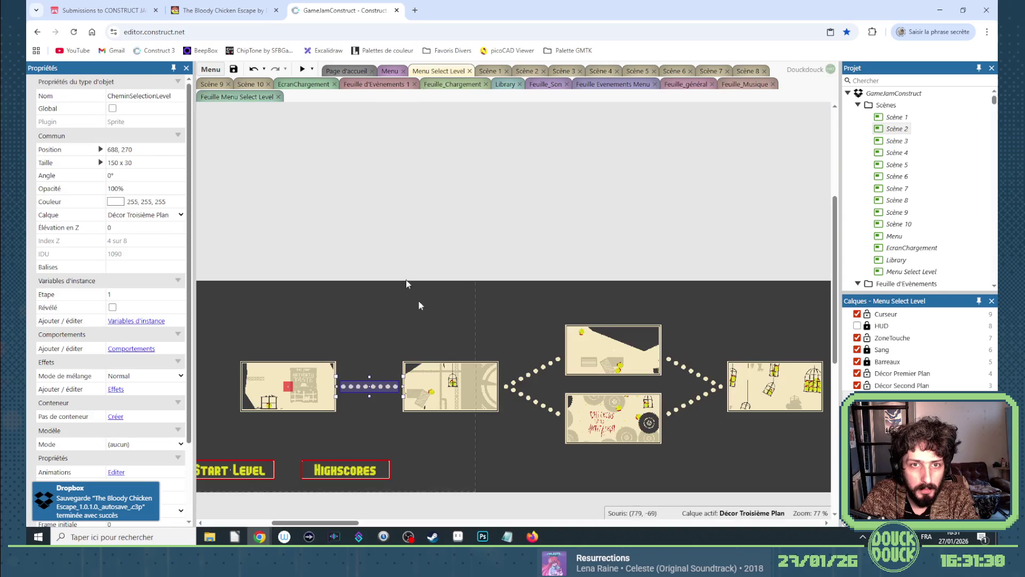
Open the path sprite's animations and review the final frames of LigneDroite_Apparition.
{"action": "double_click", "coordinate": [366, 385]}
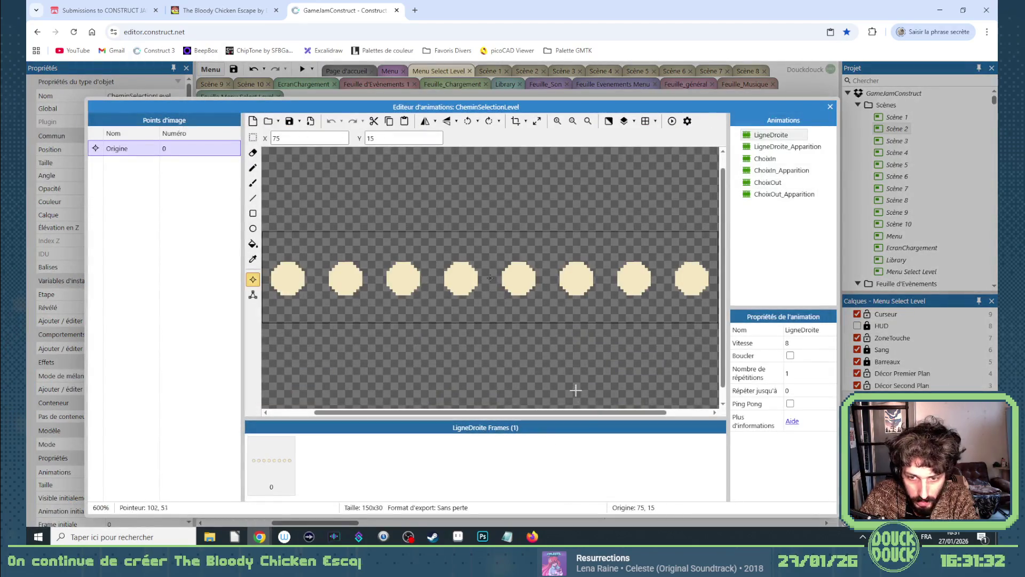
{"action": "scroll", "coordinate": [572, 400], "scroll_direction": "down", "scroll_amount": 1}
{"action": "left_click", "coordinate": [787, 147]}
{"action": "scroll", "coordinate": [480, 465], "scroll_direction": "down", "scroll_amount": 5}
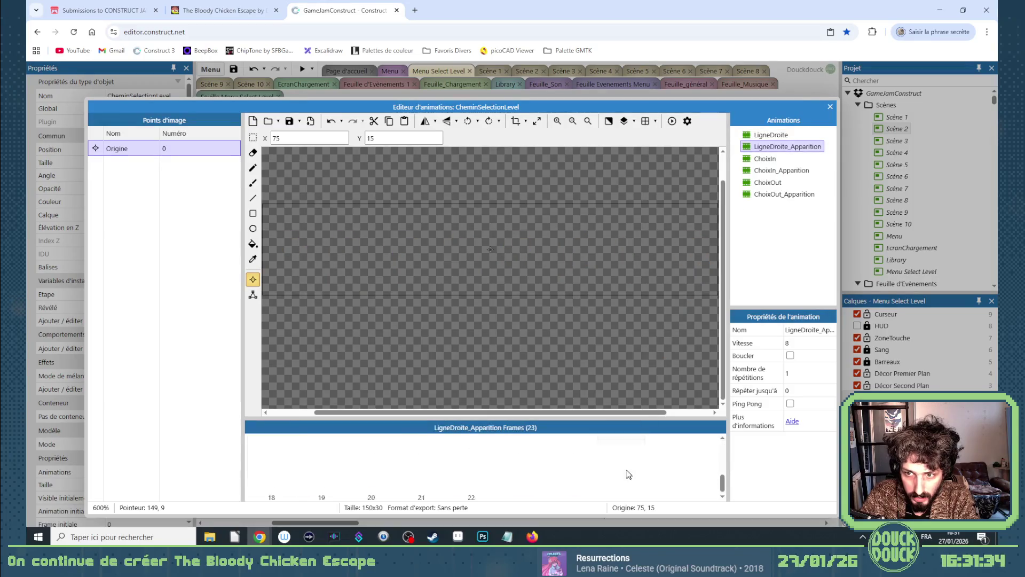
{"action": "left_click", "coordinate": [430, 467]}
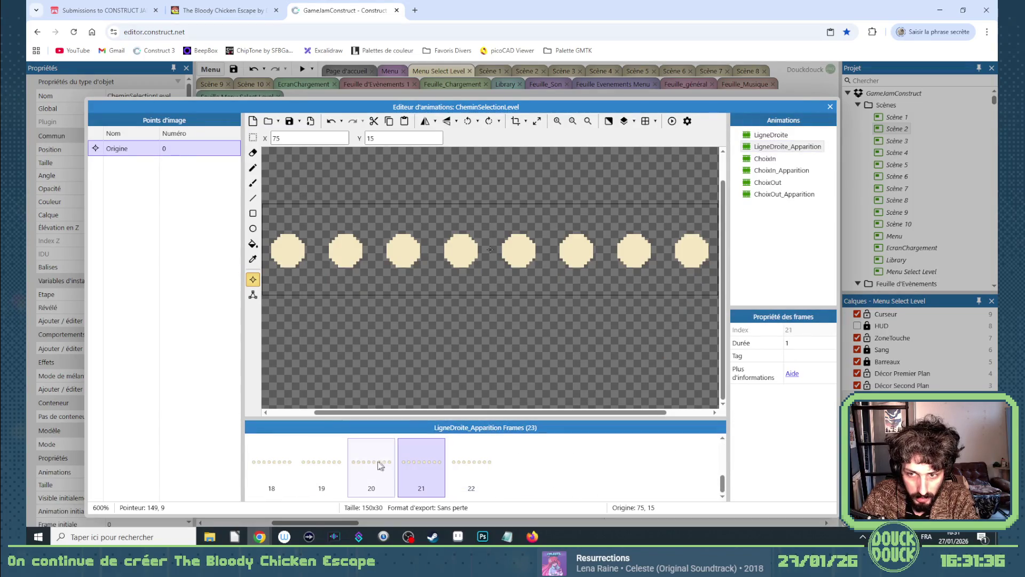
{"action": "left_click", "coordinate": [351, 462]}
{"action": "left_click", "coordinate": [321, 464]}
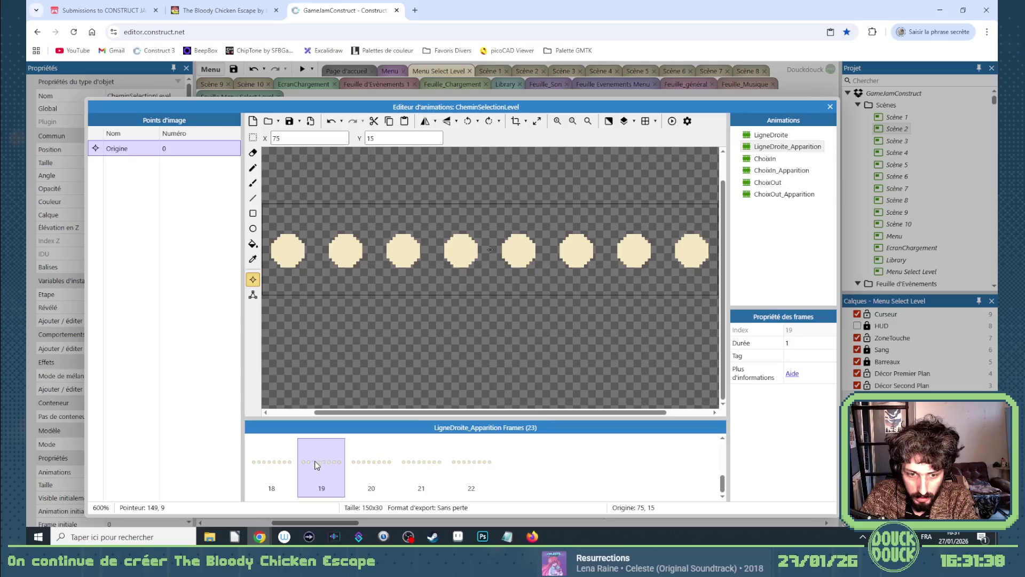
{"action": "left_click", "coordinate": [275, 463]}
{"action": "left_click_drag", "start_coordinate": [626, 413], "coordinate": [668, 413]}
{"action": "left_click", "coordinate": [321, 463]}
{"action": "left_click", "coordinate": [372, 466]}
{"action": "left_click", "coordinate": [421, 464]}
{"action": "left_click", "coordinate": [472, 464]}
{"action": "scroll", "coordinate": [524, 473], "scroll_direction": "up", "scroll_amount": 1}
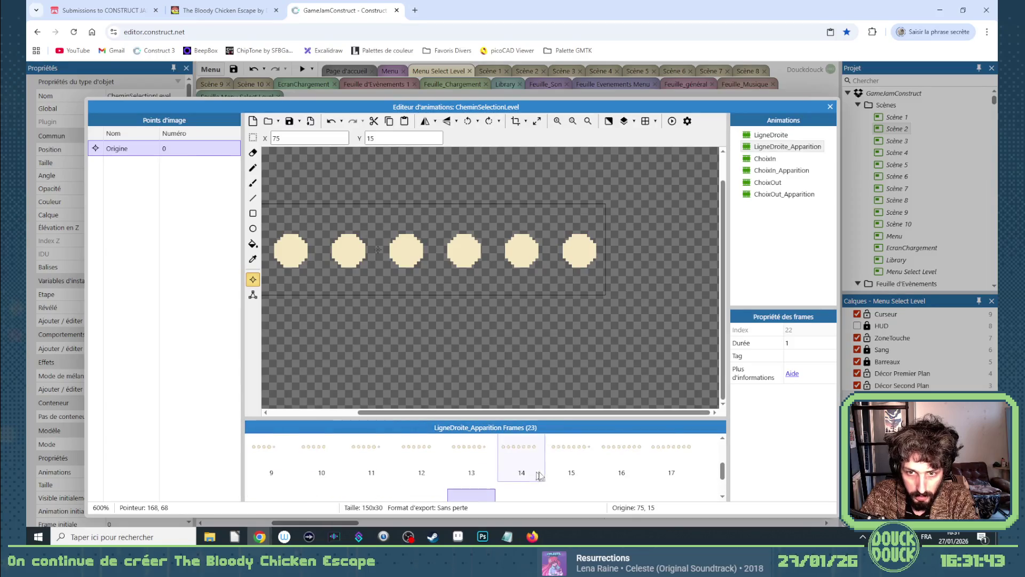
{"action": "left_click", "coordinate": [662, 457]}
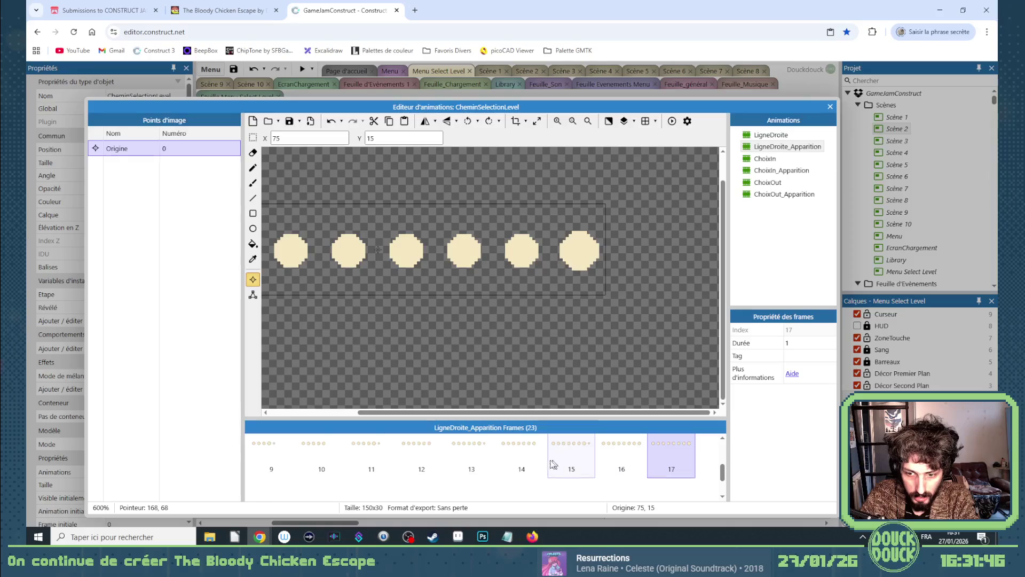
{"action": "scroll", "coordinate": [481, 467], "scroll_direction": "down", "scroll_amount": 1}
{"action": "left_click", "coordinate": [272, 475]}
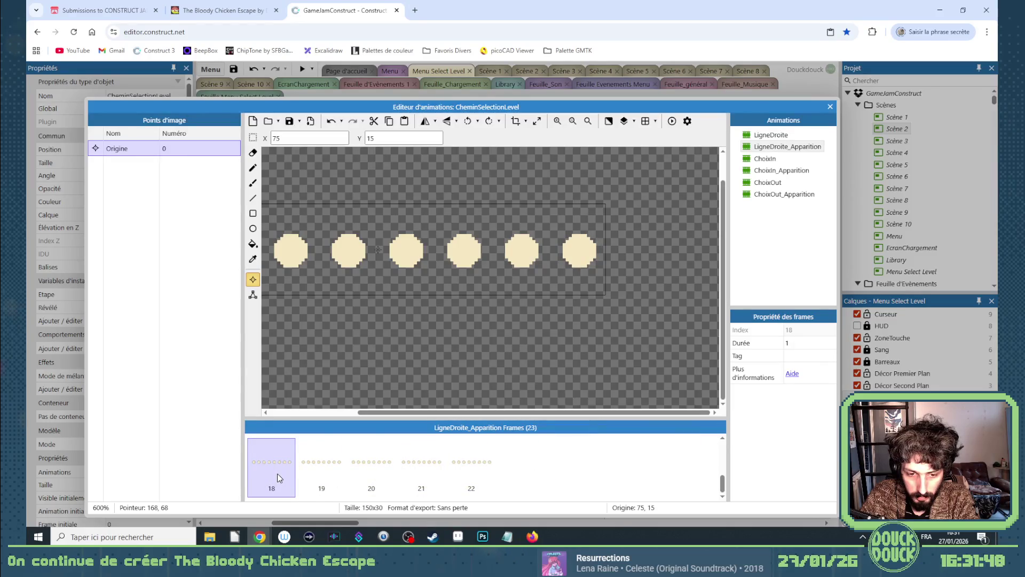
{"action": "left_click", "coordinate": [332, 463]}
{"action": "left_click", "coordinate": [470, 470], "text": "shift"}
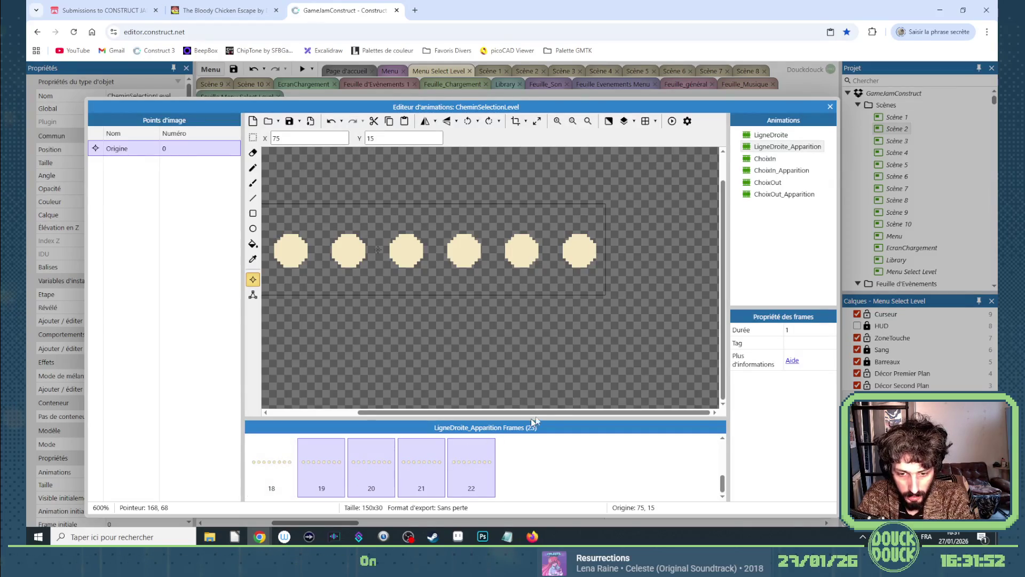
Review the final frames of ChoixIn_Apparition, selecting frames 19 to 22.
{"action": "left_click", "coordinate": [781, 170]}
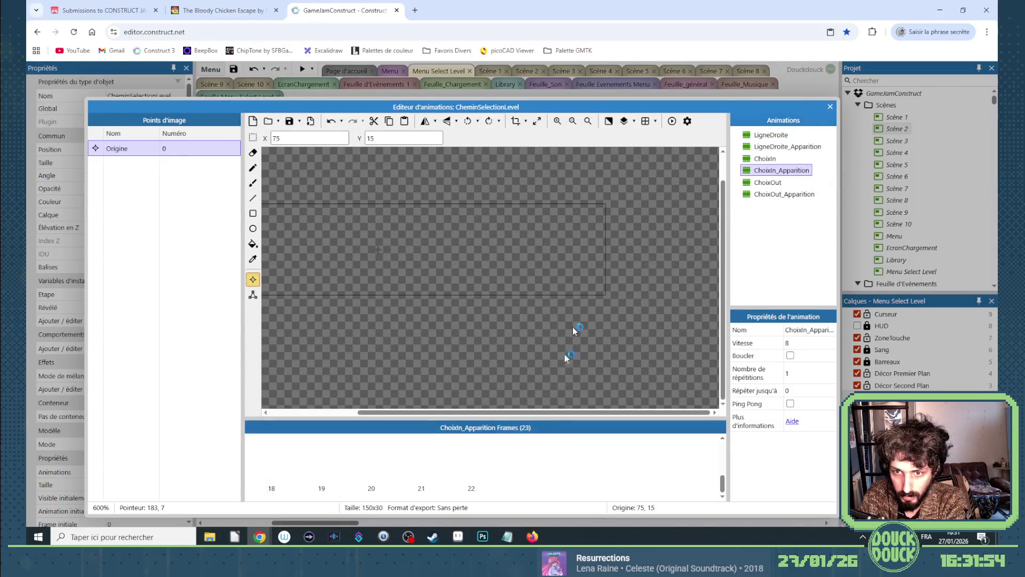
{"action": "left_click", "coordinate": [469, 470]}
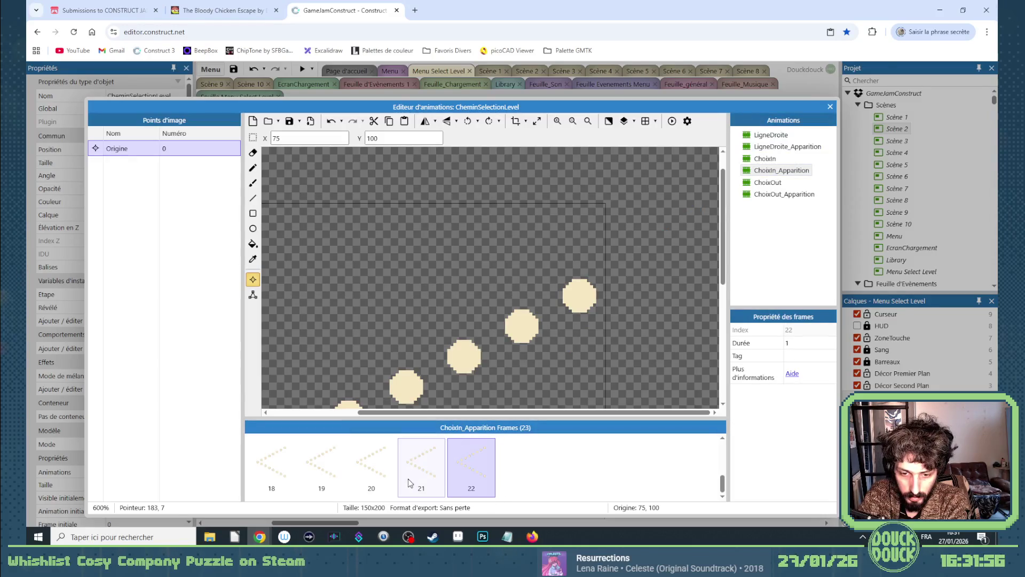
{"action": "left_click", "coordinate": [410, 483]}
{"action": "left_click", "coordinate": [375, 470]}
{"action": "left_click", "coordinate": [320, 468]}
{"action": "left_click", "coordinate": [269, 467]}
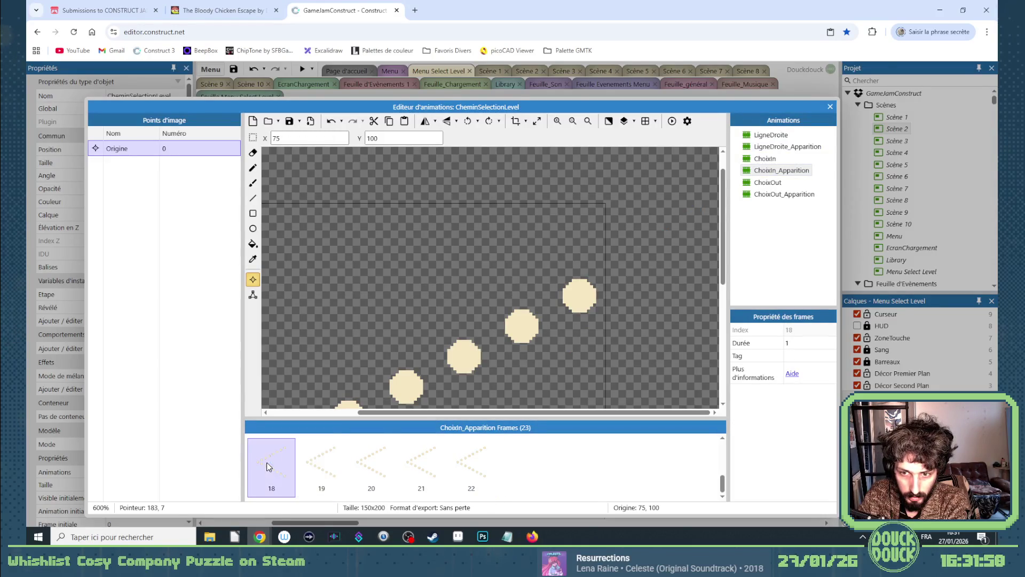
{"action": "scroll", "coordinate": [620, 459], "scroll_direction": "up", "scroll_amount": 1}
{"action": "left_click", "coordinate": [667, 457]}
{"action": "scroll", "coordinate": [587, 469], "scroll_direction": "down", "scroll_amount": 1}
{"action": "left_click", "coordinate": [326, 467]}
{"action": "left_click", "coordinate": [470, 470], "text": "shift"}
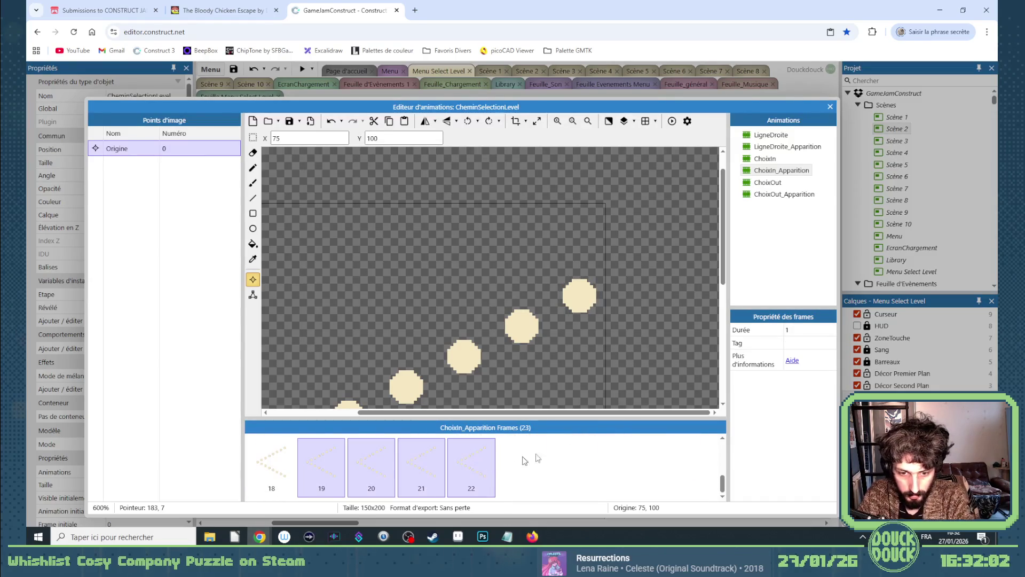
Delete frames 19 to 22 from ChoixOut_Apparition and close the animation editor.
{"action": "left_click", "coordinate": [785, 194]}
{"action": "left_click", "coordinate": [460, 478]}
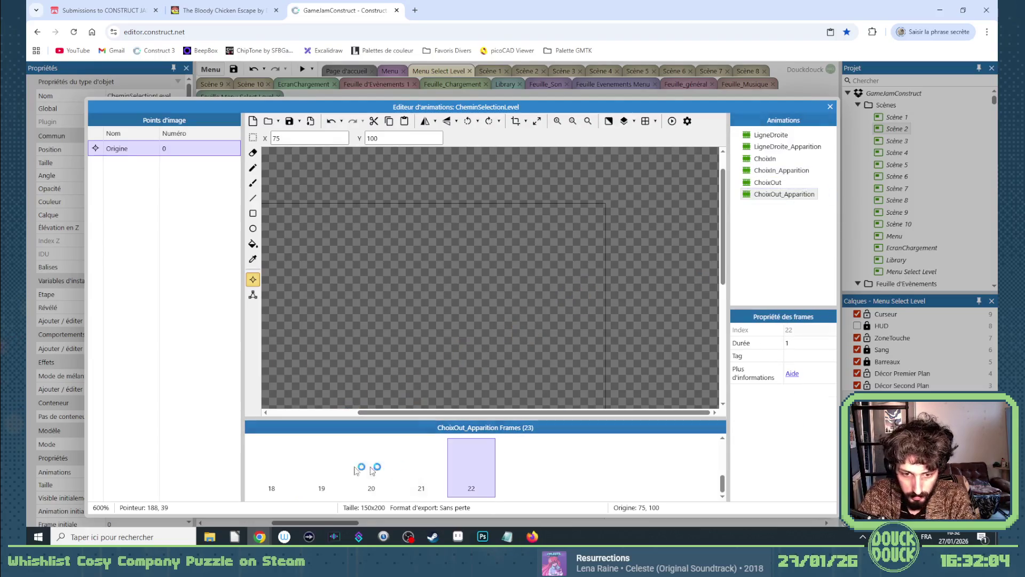
{"action": "left_click", "coordinate": [336, 469], "text": "shift"}
{"action": "key", "text": "Delete"}
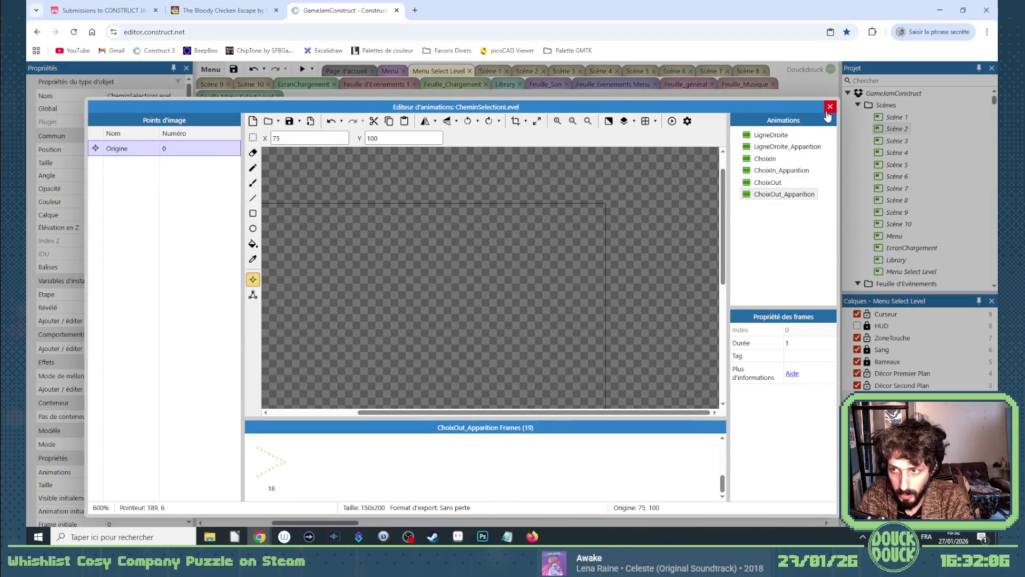
{"action": "left_click", "coordinate": [830, 107]}
{"action": "left_click", "coordinate": [397, 204]}
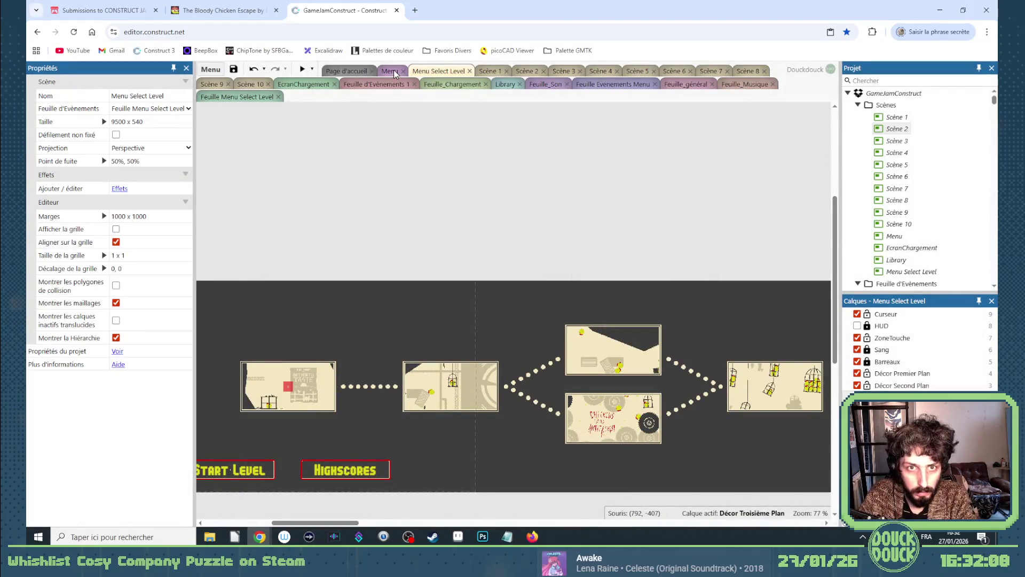
{"action": "double_click", "coordinate": [369, 386]}
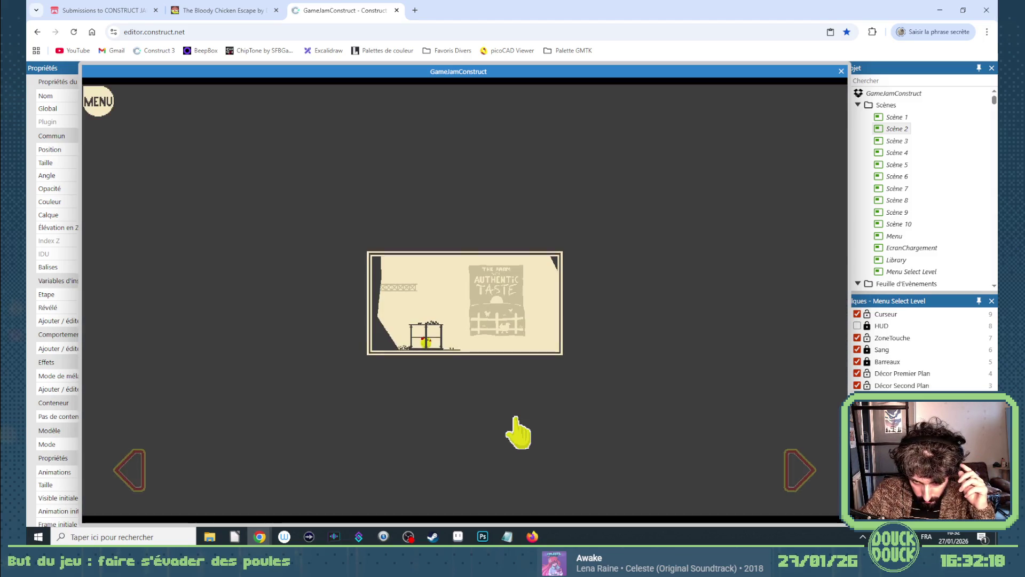
{"action": "left_click", "coordinate": [515, 418]}
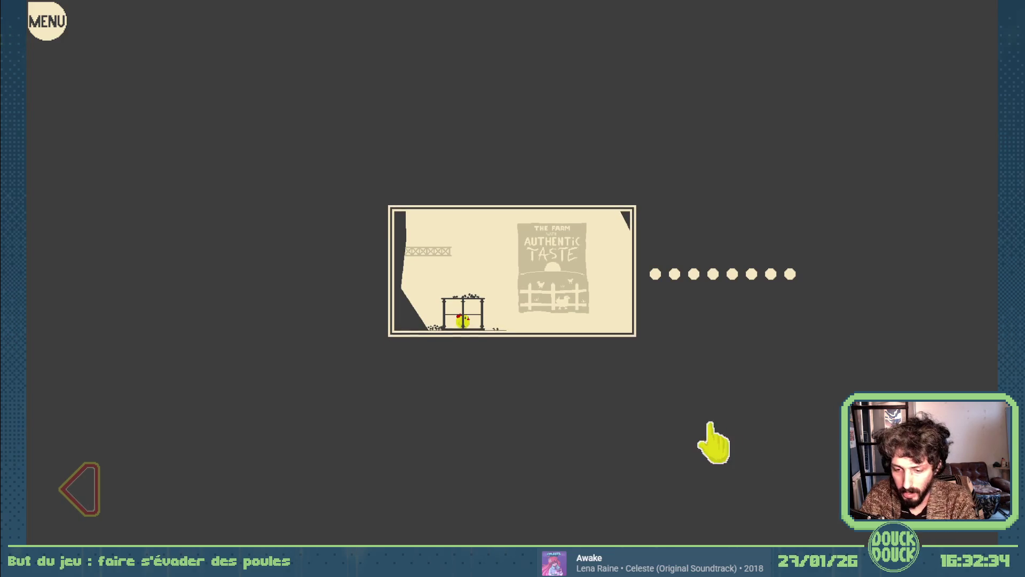
{"action": "key", "text": "Escape"}
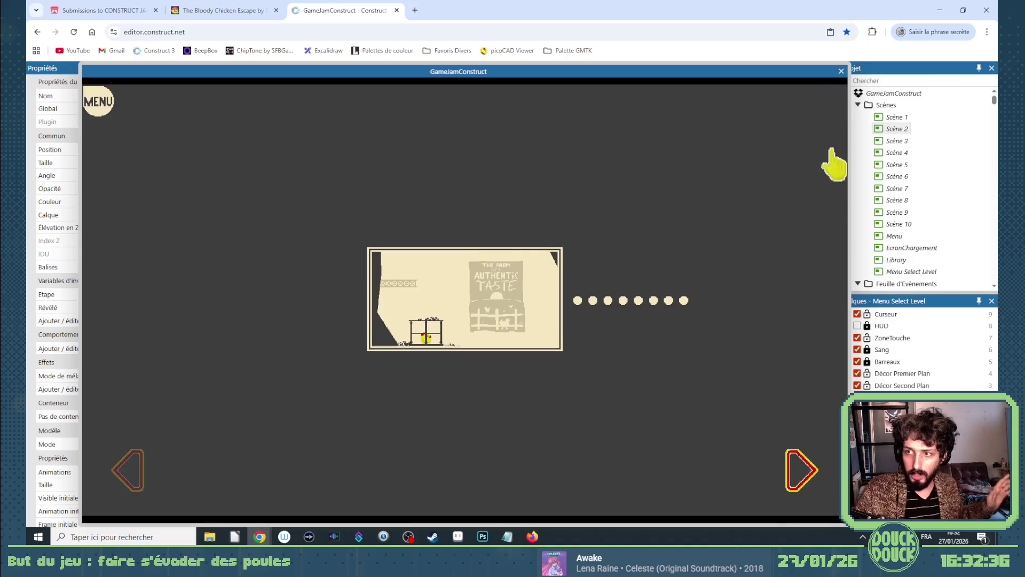
{"action": "left_click", "coordinate": [803, 510]}
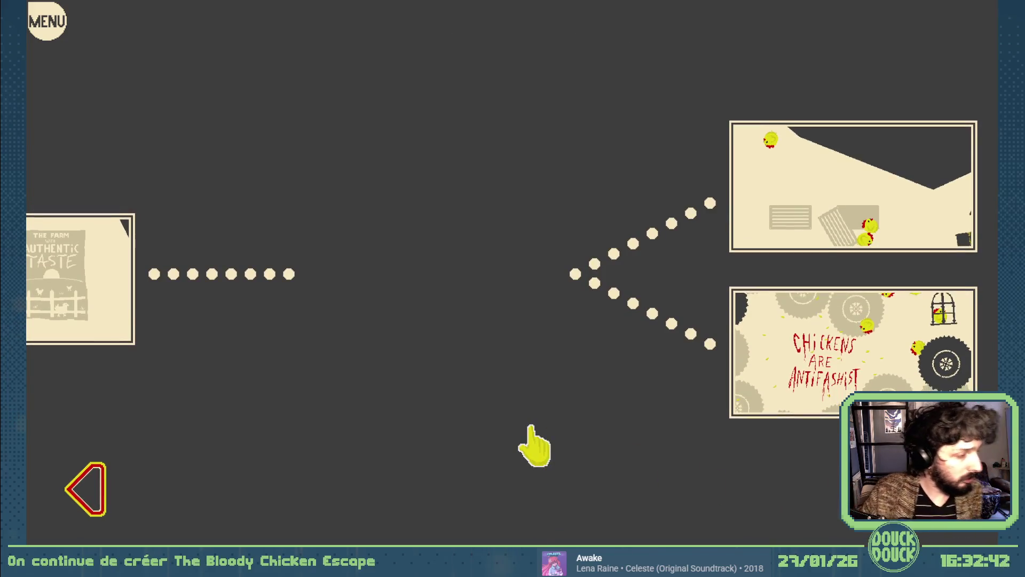
{"action": "key", "text": "Escape"}
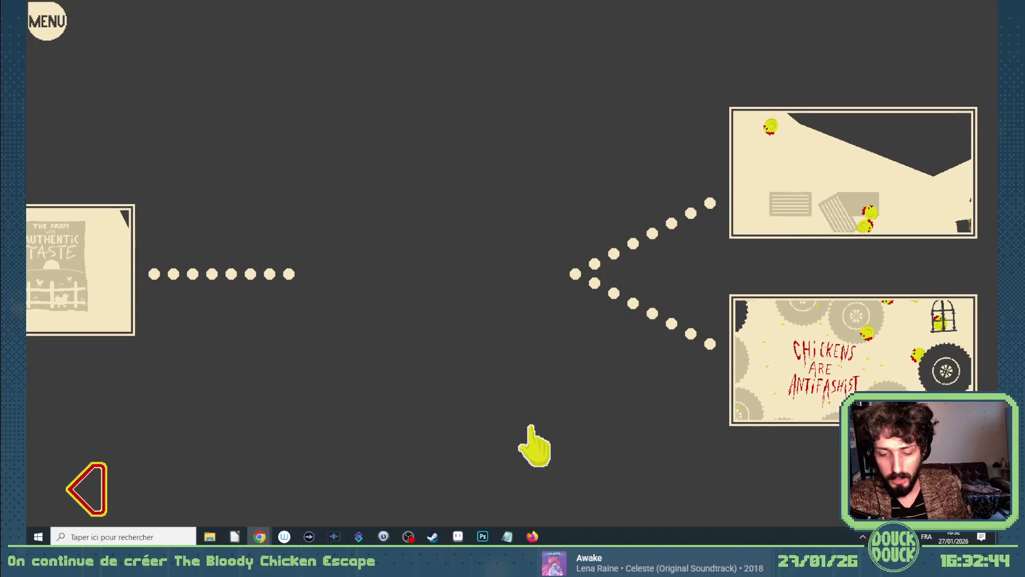
{"action": "left_click", "coordinate": [841, 71]}
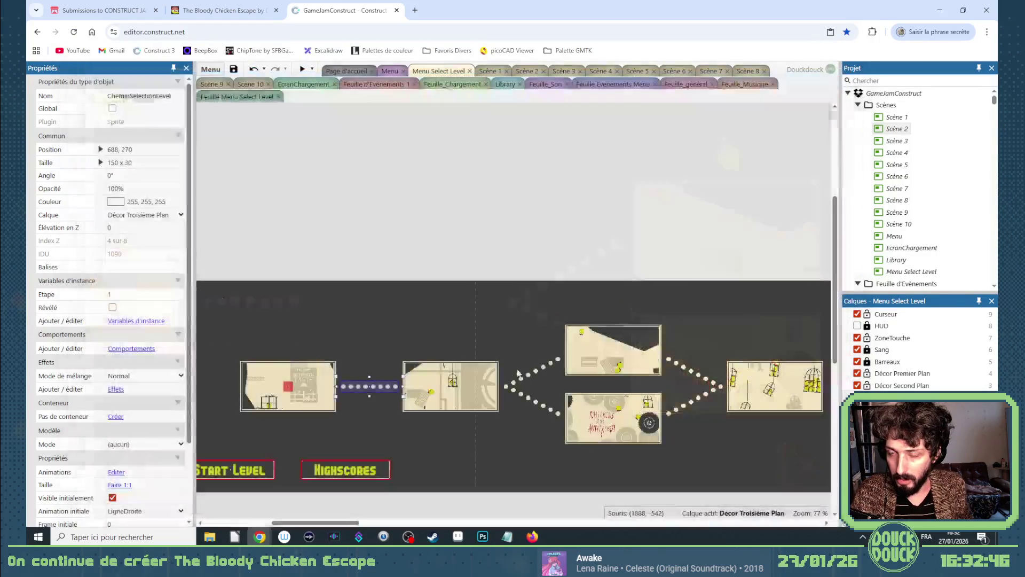
{"action": "left_click", "coordinate": [494, 214]}
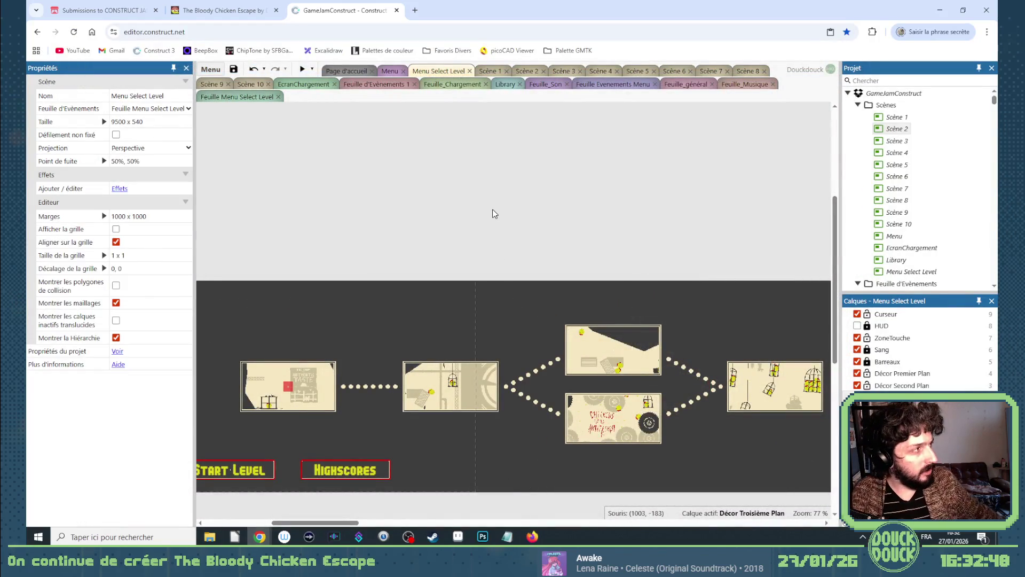